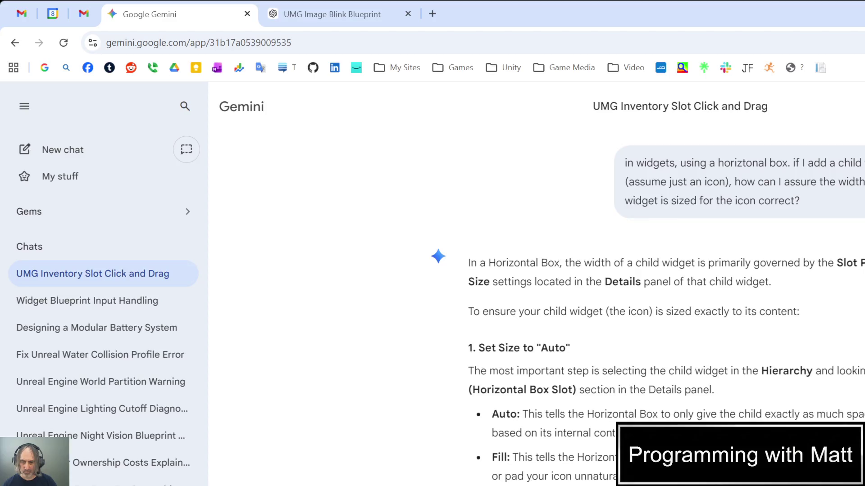
- Read through Gemini's answer on Horizontal Box slot sizing with Auto versus Fill
scroll(496, 310, "down", 2)
scroll(496, 309, "down", 3)
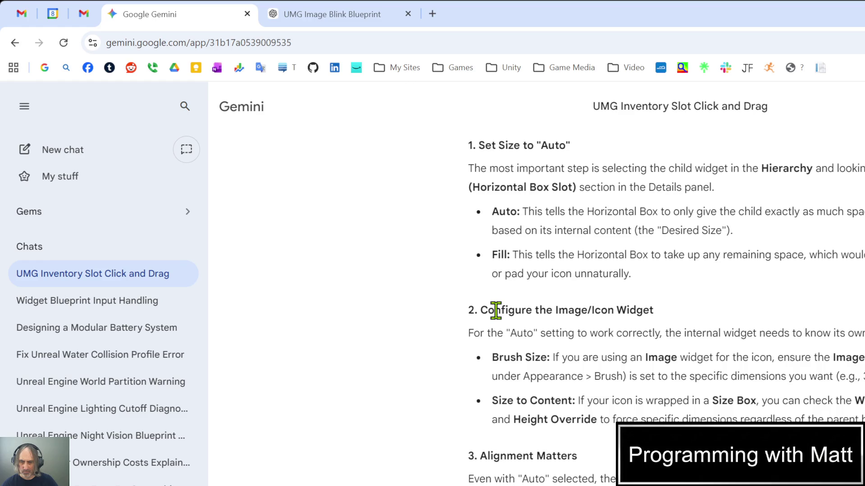
scroll(495, 310, "down", 3)
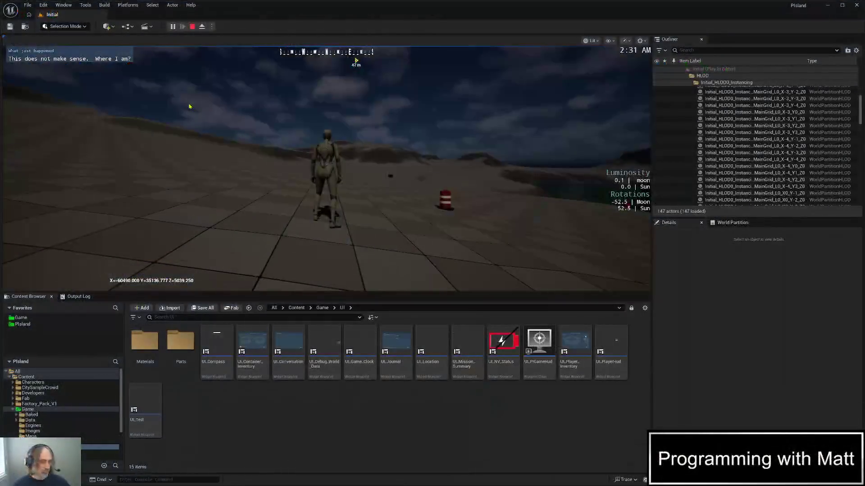
- Open and close the backpack inventory in play, stop the session, and view the SetItem graph
key("i")
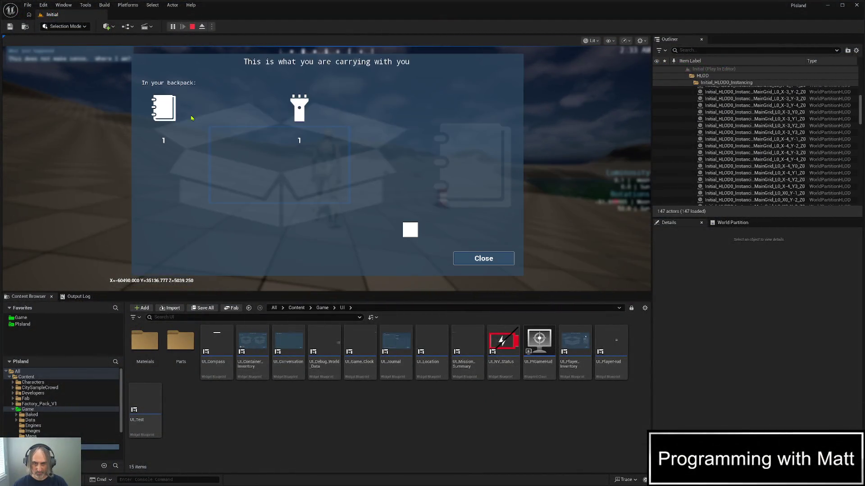
left_click(485, 261)
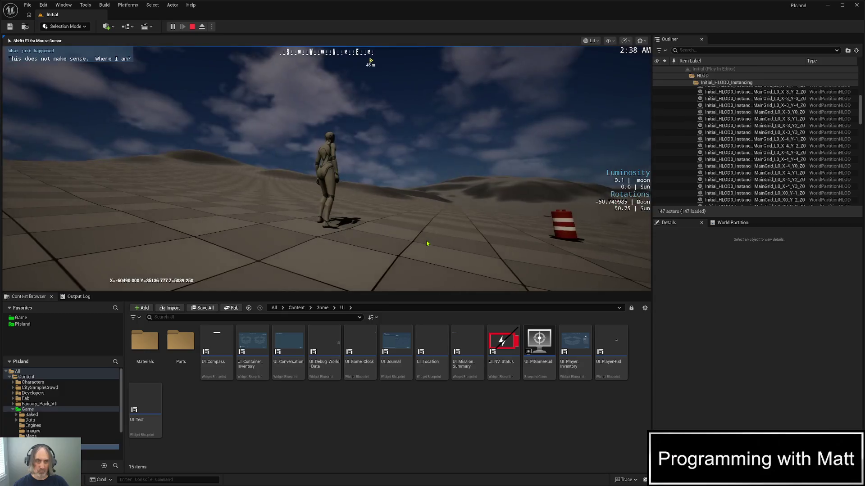
key("Escape")
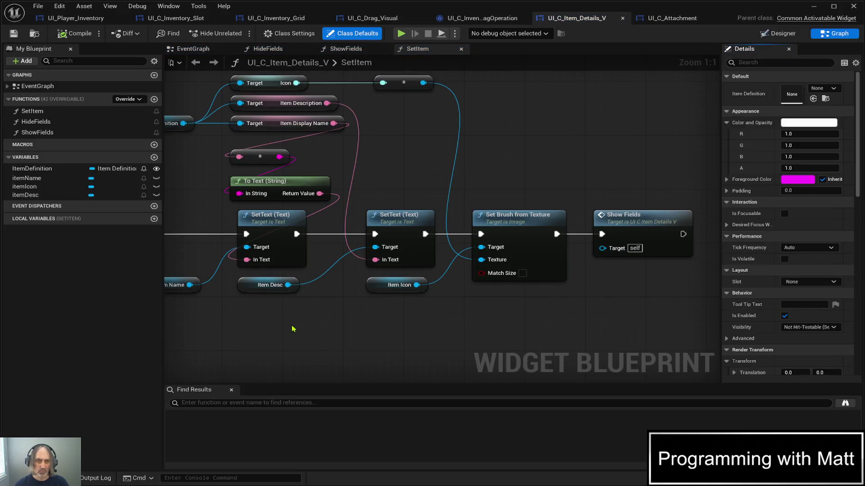
mouse_move(291, 328)
left_mouse_down()
mouse_move(359, 326)
mouse_move(515, 280)
mouse_move(500, 246)
left_mouse_up()
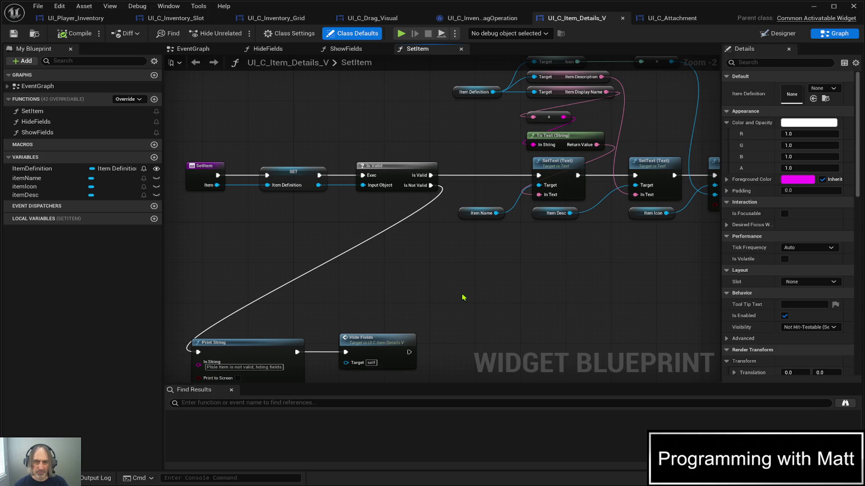
- Open the HideFields function, then select the Horizontal Box in the Designer hierarchy
left_click_drag(452, 304, 459, 152)
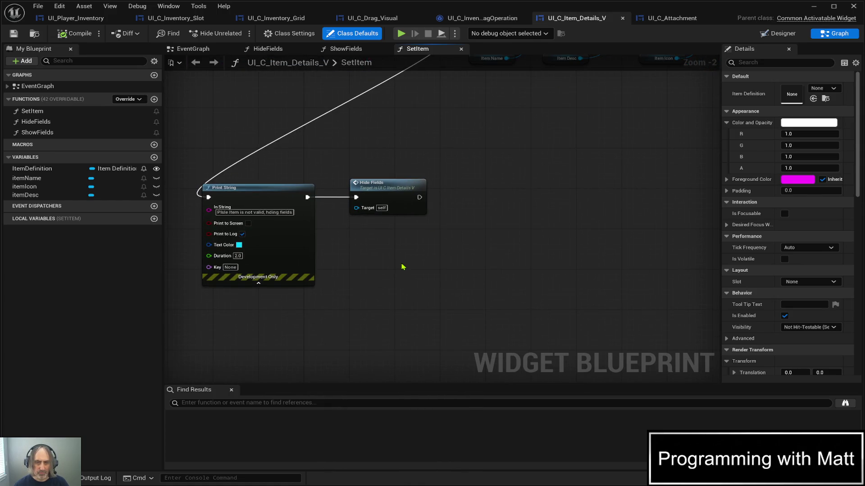
double_click(384, 186)
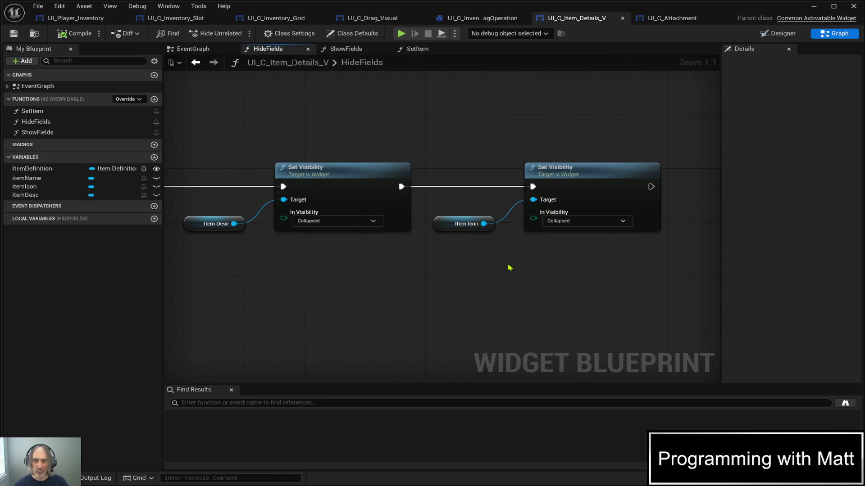
scroll(509, 267, "down", 3)
scroll(509, 267, "down", 3)
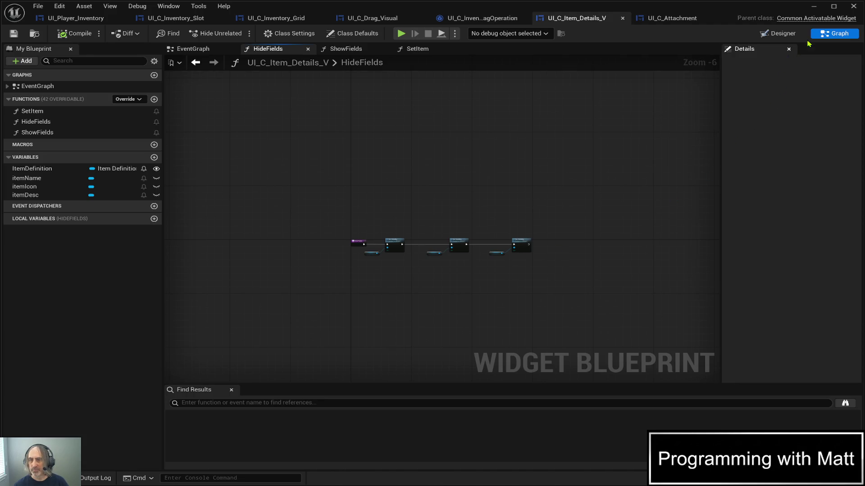
left_click(784, 35)
left_click(50, 327)
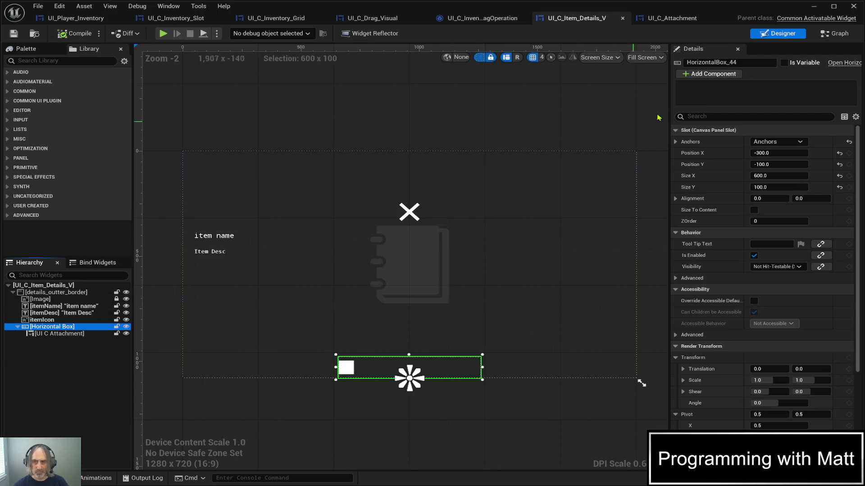
- Rename HorizontalBox_44 to AvailableAttachmentsHB, tick Is Variable, and go back to the graph
left_click(756, 62)
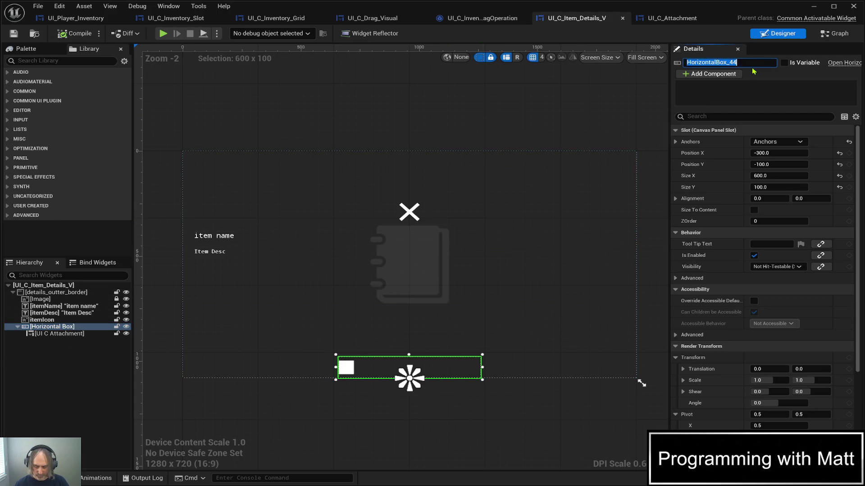
type("Availabl")
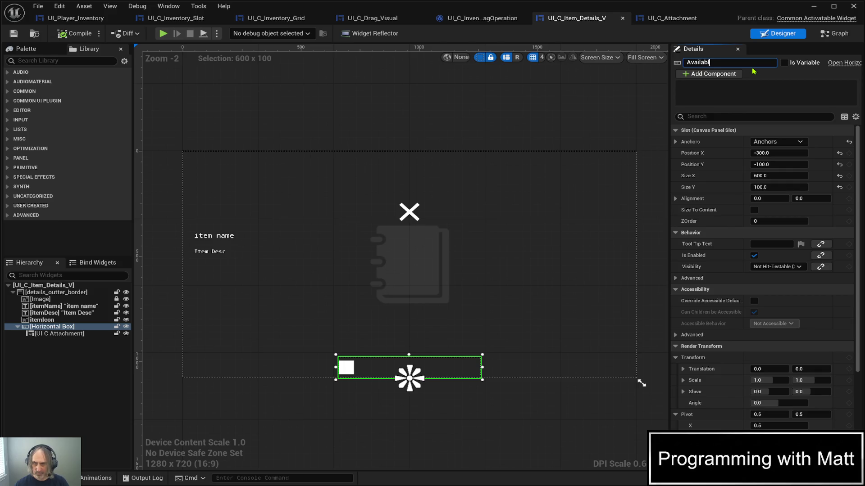
type("eAttachme")
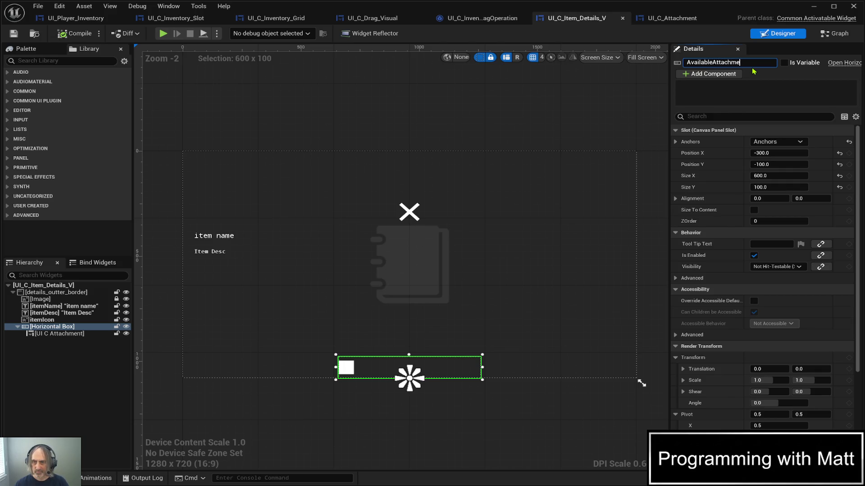
type("ntsB")
key("BackSpace")
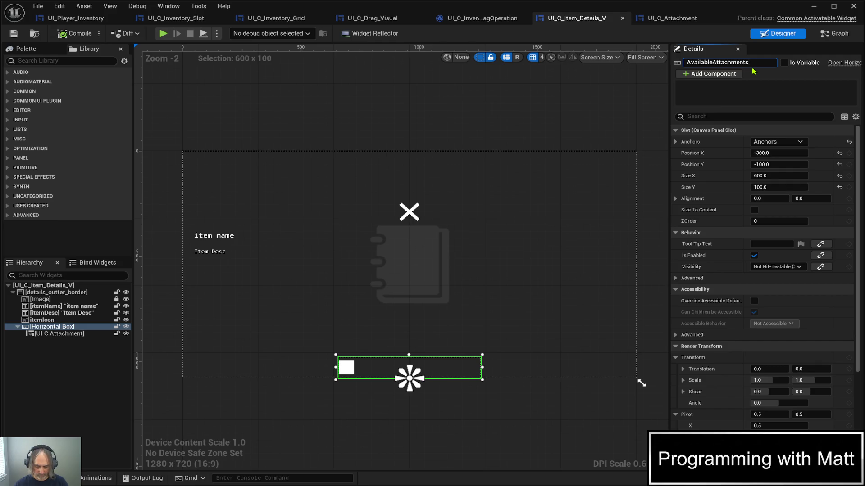
type("HB")
key("Return")
left_click(785, 64)
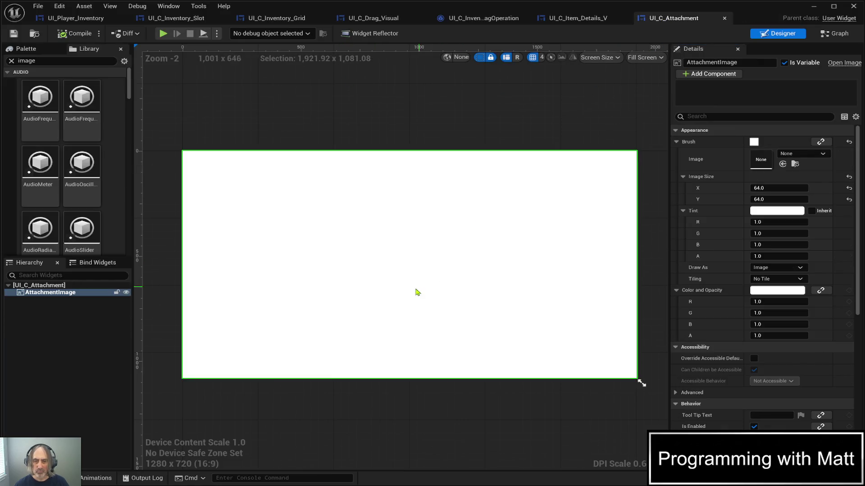
left_click(574, 18)
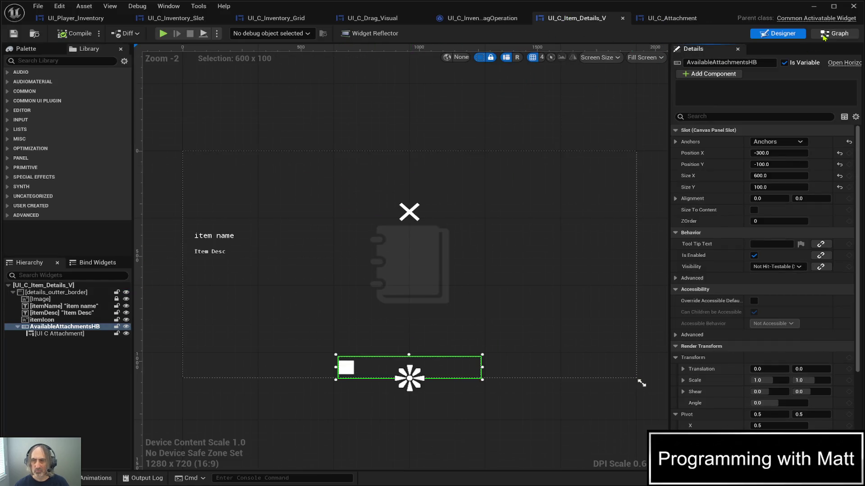
left_click(834, 35)
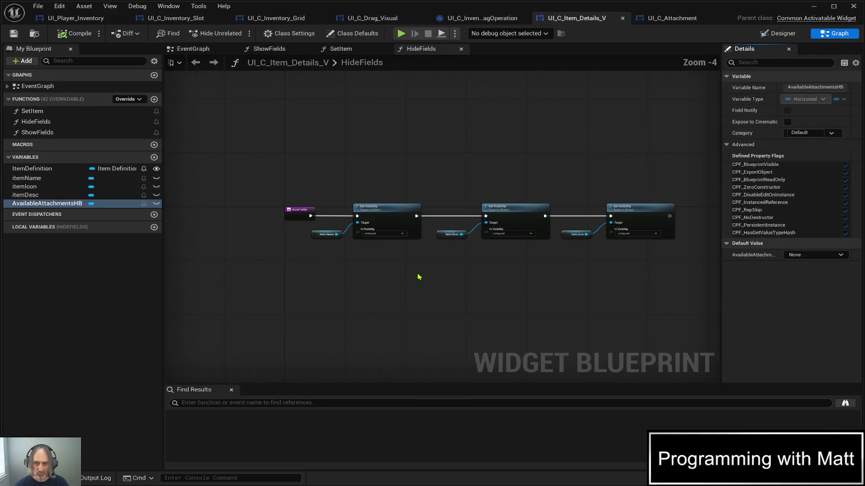
- Shift the Item Name and first Set Visibility nodes left and save
scroll(432, 283, "up", 2)
mouse_move(541, 324)
left_mouse_down()
mouse_move(539, 315)
mouse_move(477, 303)
mouse_move(552, 293)
mouse_move(577, 320)
left_mouse_up()
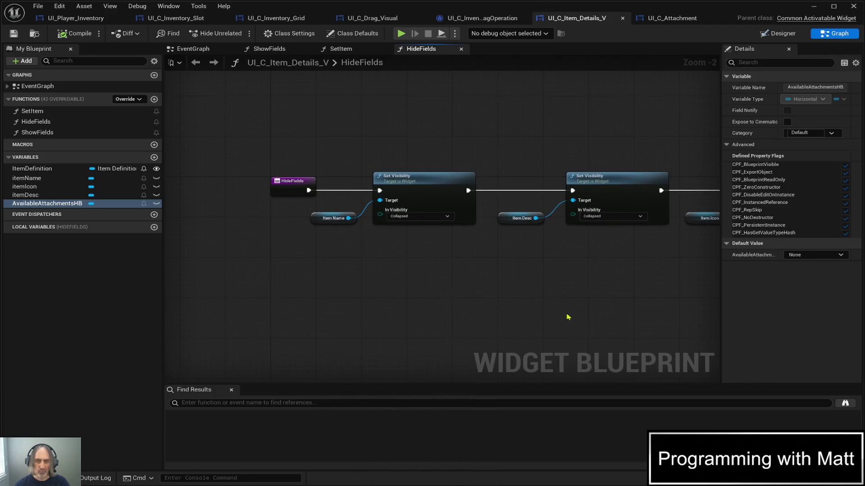
mouse_move(348, 160)
left_mouse_down()
mouse_move(401, 239)
mouse_move(444, 245)
left_mouse_up()
key("Left")
key("Left")
key("Left")
key("Left")
key("Left")
key("ctrl+s")
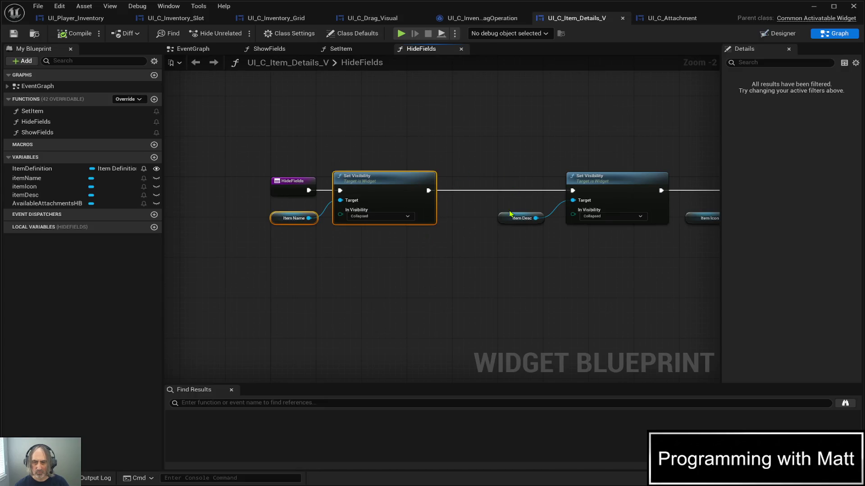
- Realign the Item Desc, Item Icon and remaining Set Visibility nodes, then save
left_click(507, 220)
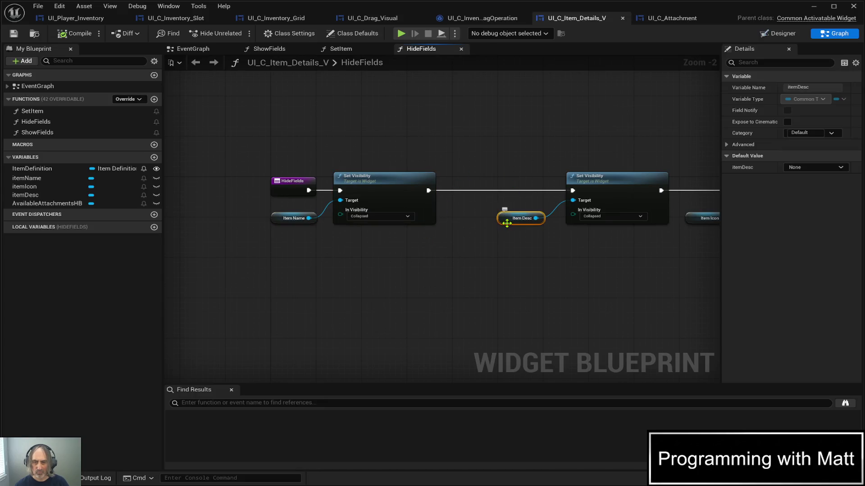
left_click(687, 219, "shift")
key("Down")
key("Down")
key("Down")
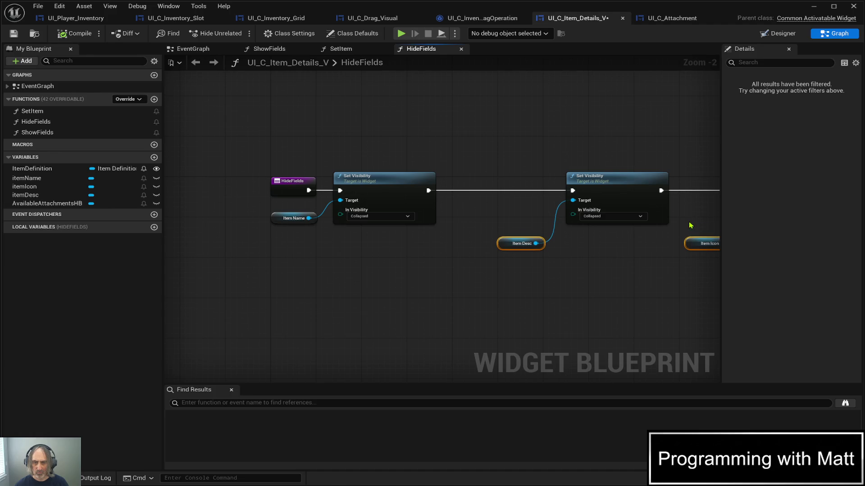
left_click(511, 168)
left_click_drag(455, 151, 607, 255)
key("Left")
key("Left")
key("Left")
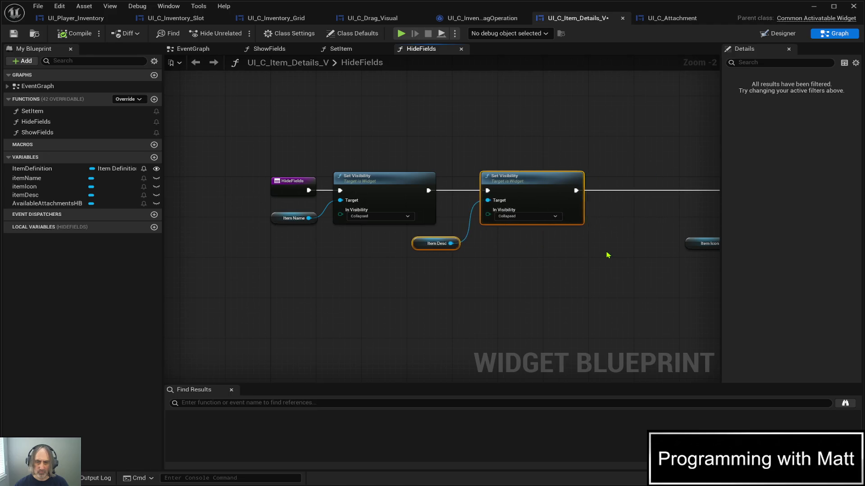
mouse_move(590, 283)
left_mouse_down()
mouse_move(389, 299)
mouse_move(496, 315)
left_mouse_up()
left_click_drag(474, 157, 622, 286)
key("Left")
key("Left")
key("Left")
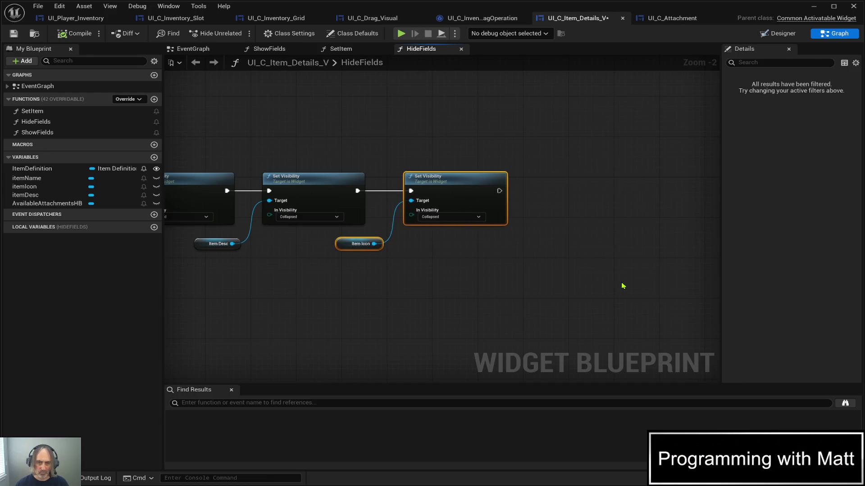
key("ctrl+s")
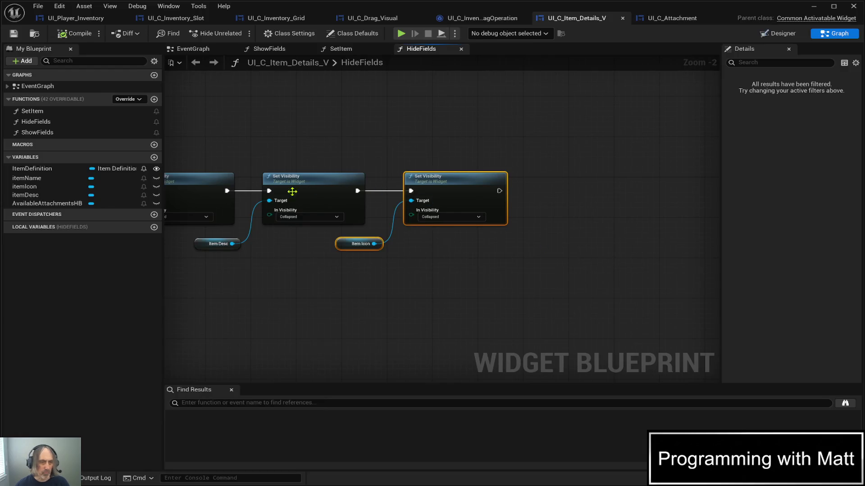
- Add a Set Visibility node collapsing AvailableAttachmentsHB, chain it last, and save
left_click(75, 203)
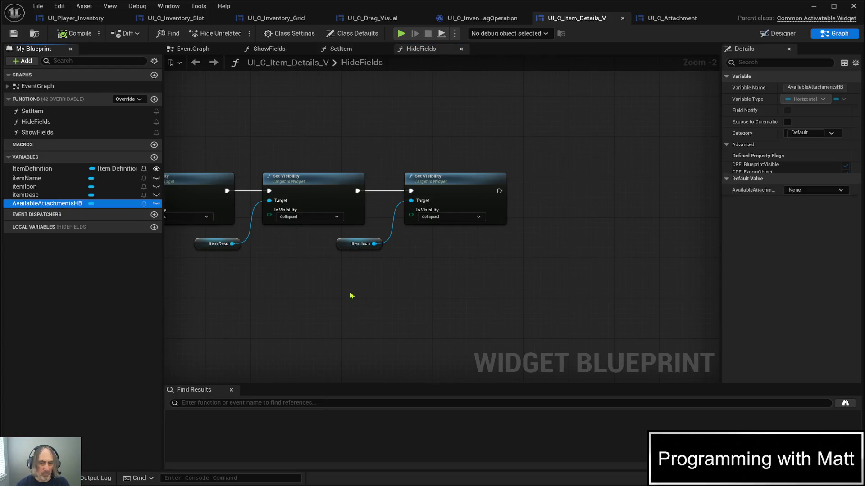
key("ctrl+v")
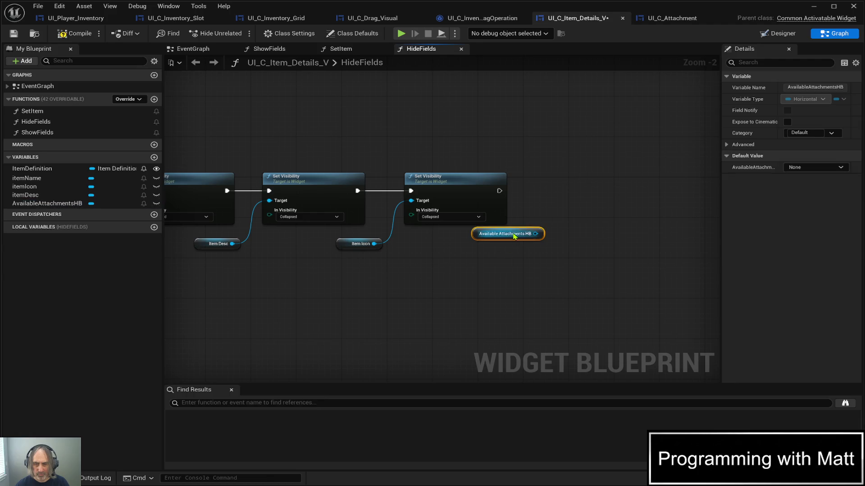
mouse_move(484, 239)
left_mouse_down()
mouse_move(476, 251)
mouse_move(436, 251)
left_mouse_up()
mouse_move(496, 244)
left_mouse_down()
mouse_move(534, 202)
mouse_move(580, 178)
left_mouse_up()
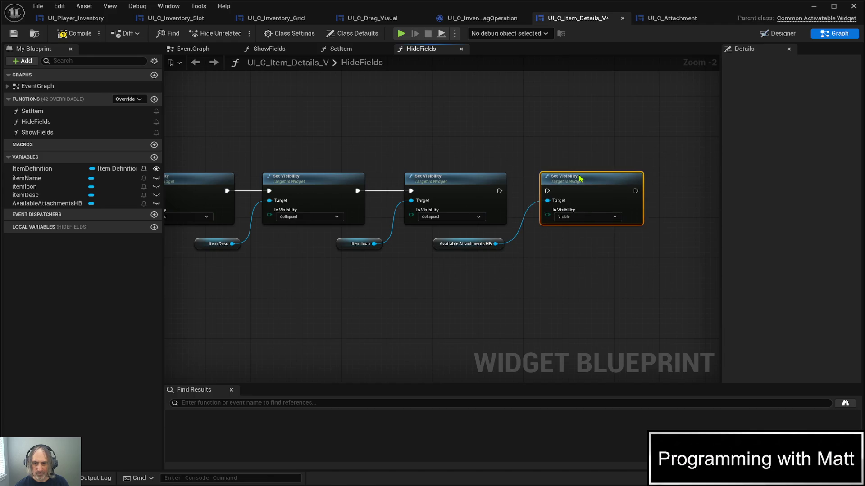
left_click(585, 217)
left_click(581, 229)
left_click_drag(499, 191, 549, 194)
key("ctrl+s")
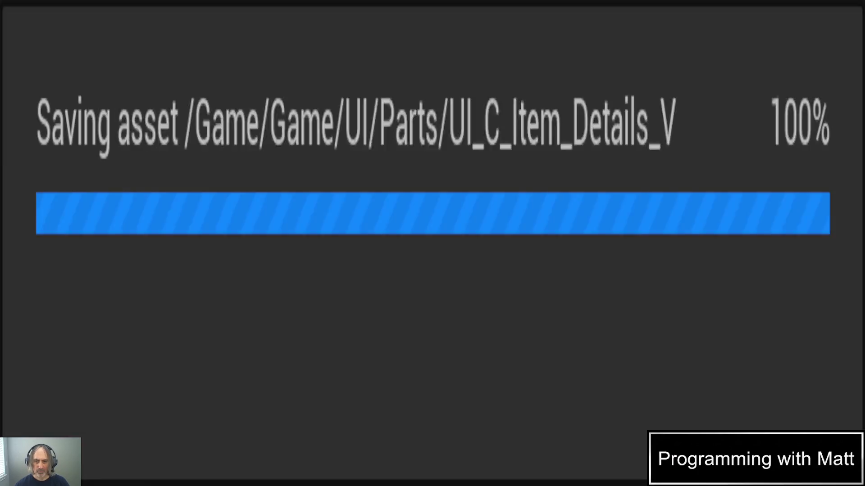
key("ctrl+s")
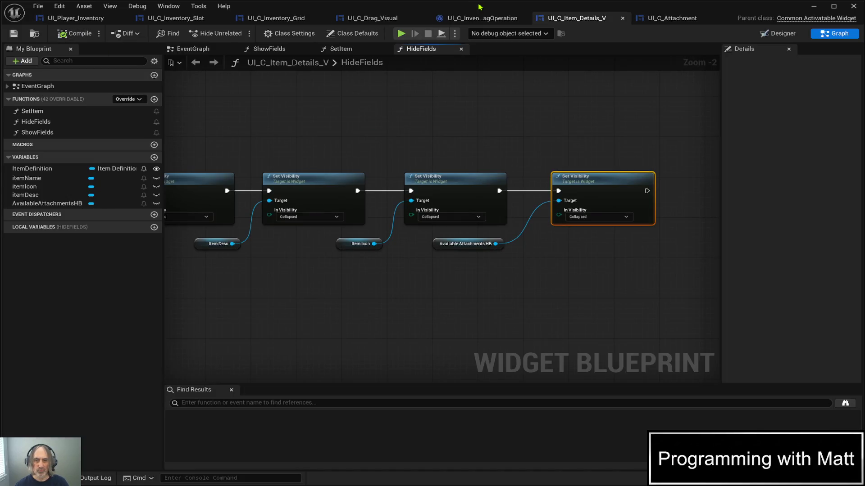
- Play-test opening and closing the inventory, stop play, and return to the ShowFields graph
left_click(814, 7)
left_click(173, 27)
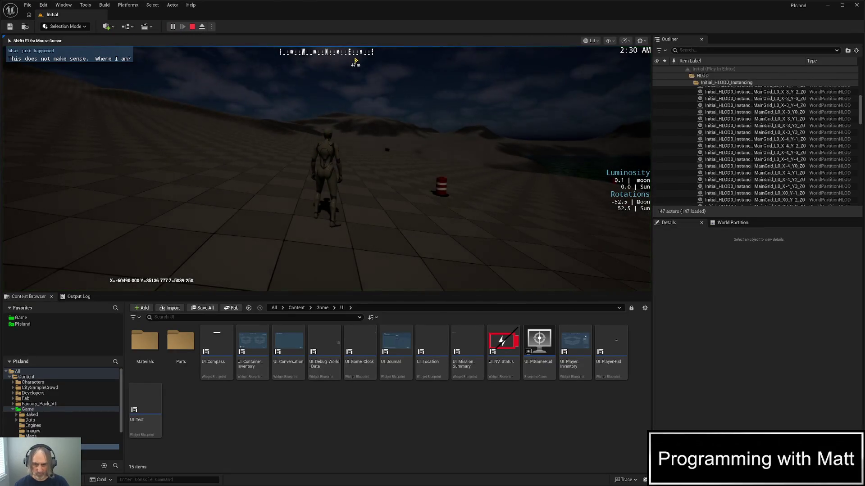
key("i")
left_click(490, 263)
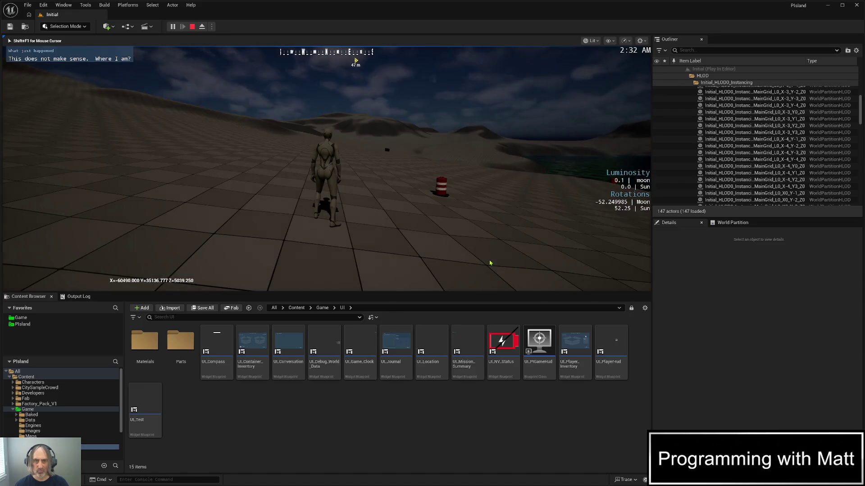
key("Escape")
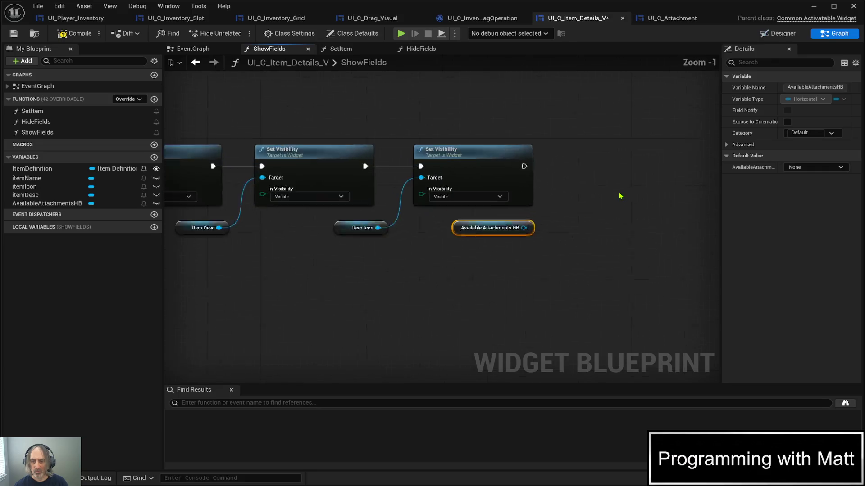
scroll(620, 198, "up", 5)
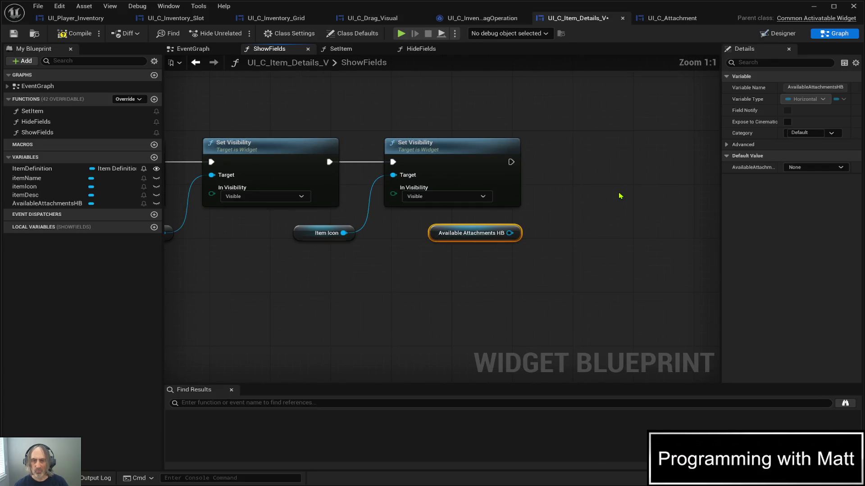
- Add a Set Visibility node for Available Attachments HB, align it, and chain it after Item Icon's
left_click_drag(510, 233, 558, 175)
mouse_move(599, 173)
left_mouse_down()
mouse_move(591, 138)
mouse_move(608, 153)
left_mouse_up()
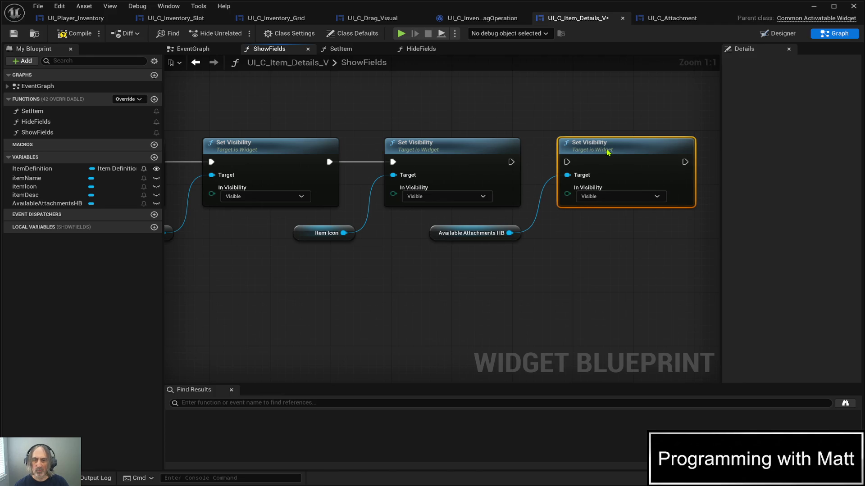
left_click_drag(511, 162, 567, 162)
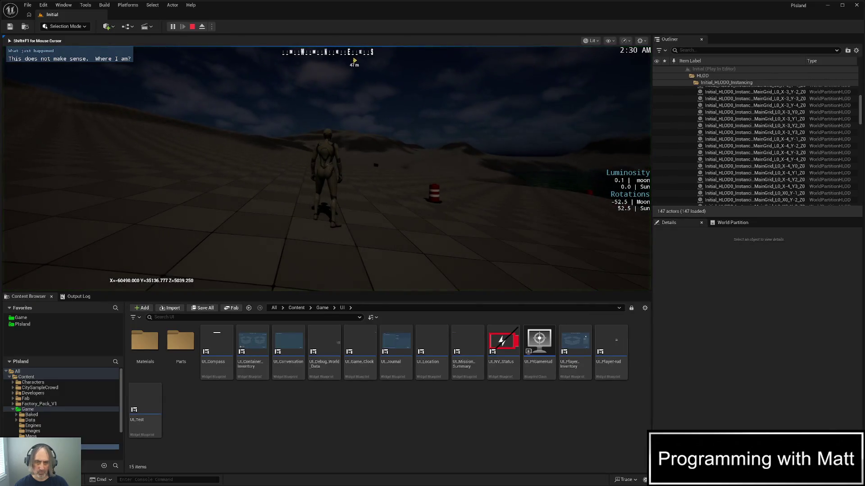
- Play-test the inventory twice, selecting the flashlight to see its Night Vision details
key("i")
left_click(296, 104)
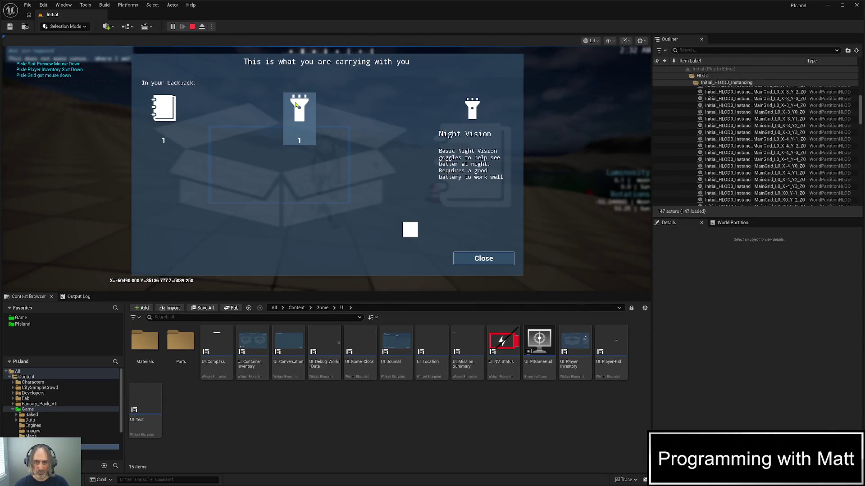
left_click(491, 257)
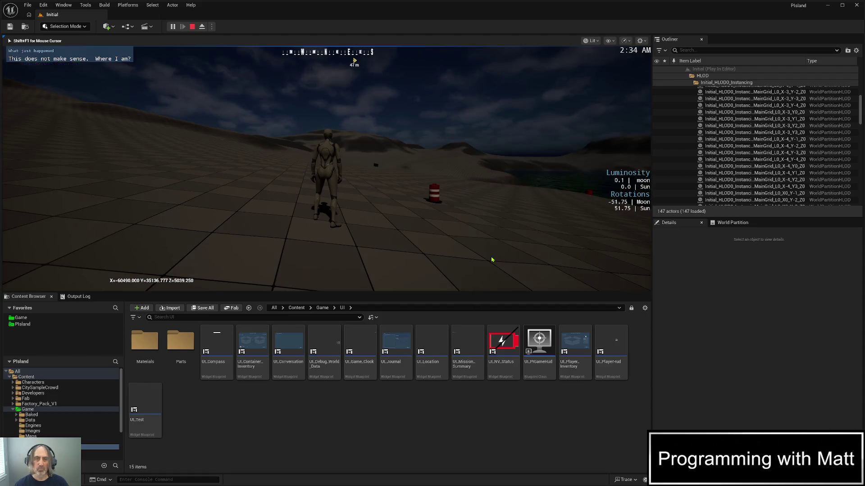
key("Escape")
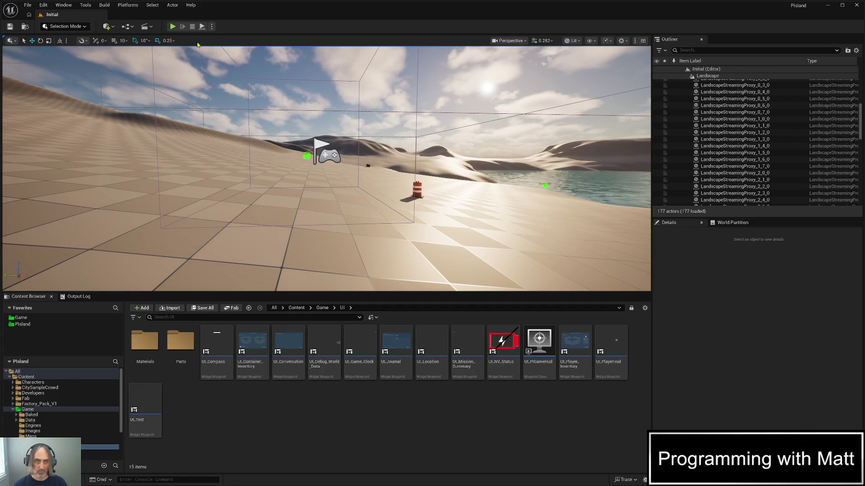
left_click(172, 27)
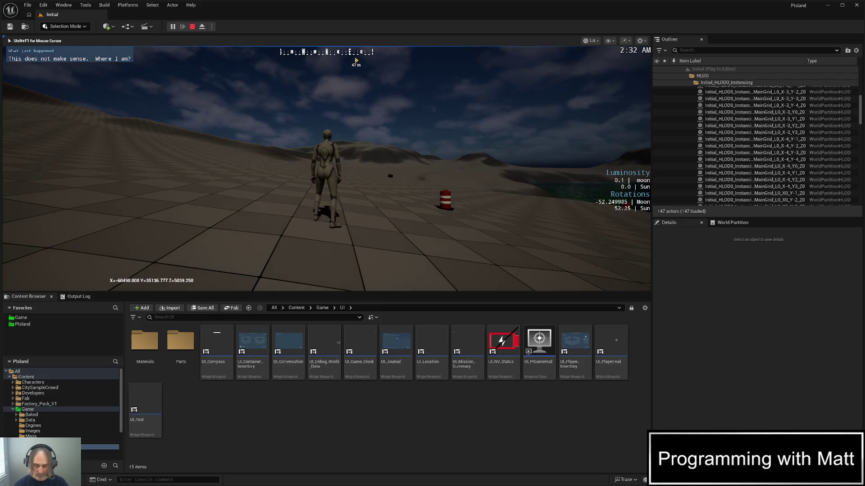
key("i")
left_click(299, 108)
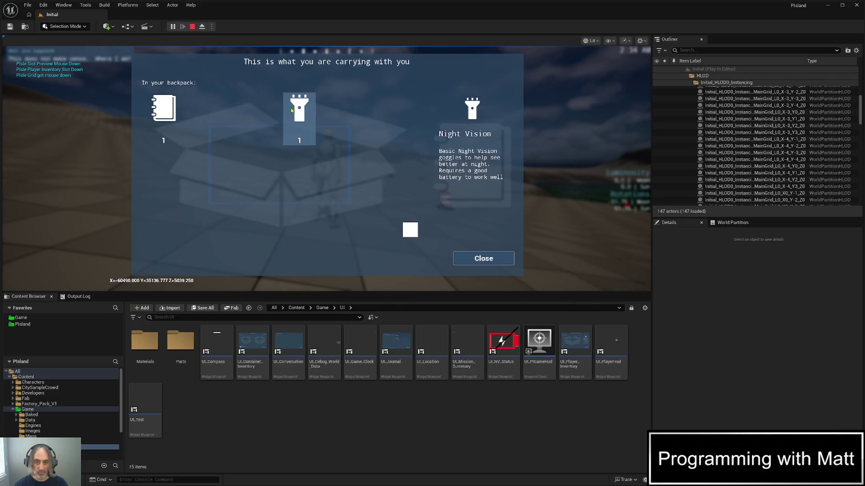
mouse_move(163, 111)
left_mouse_down()
mouse_move(395, 206)
mouse_move(433, 243)
mouse_move(407, 244)
left_mouse_up()
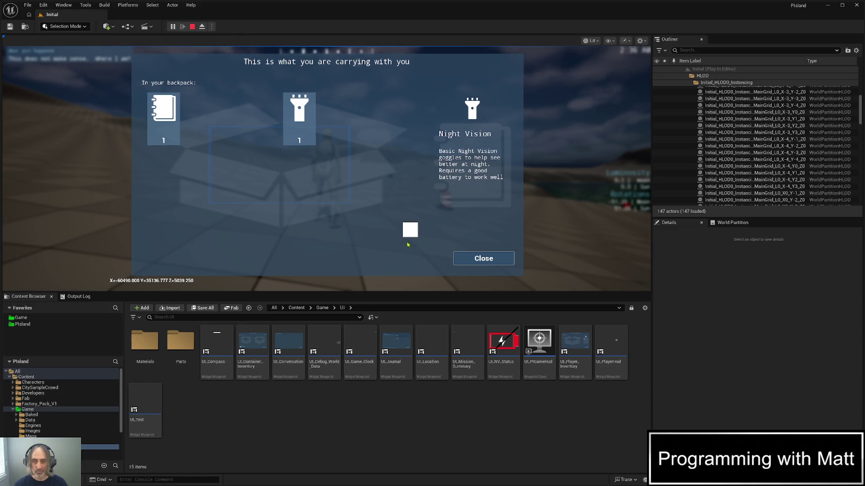
left_click(494, 263)
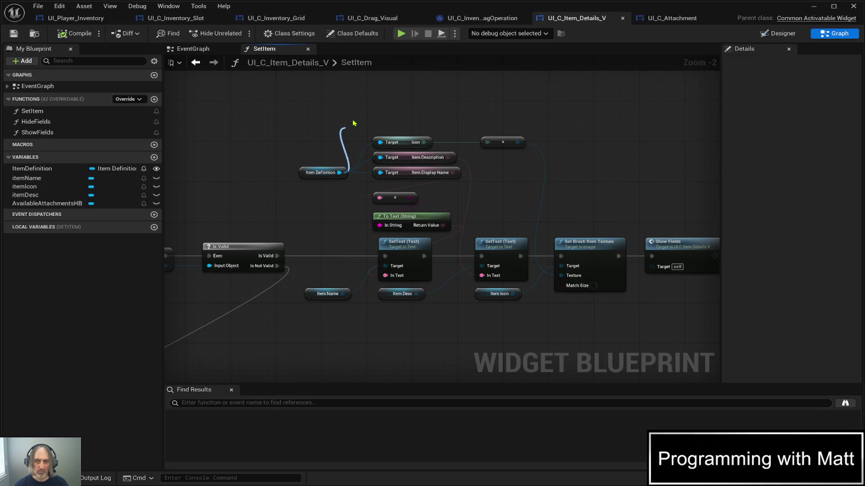
- Pull an integer Slots value from Item Definition in SetItem and save
left_click_drag(351, 120, 380, 108)
key("ctrl+s")
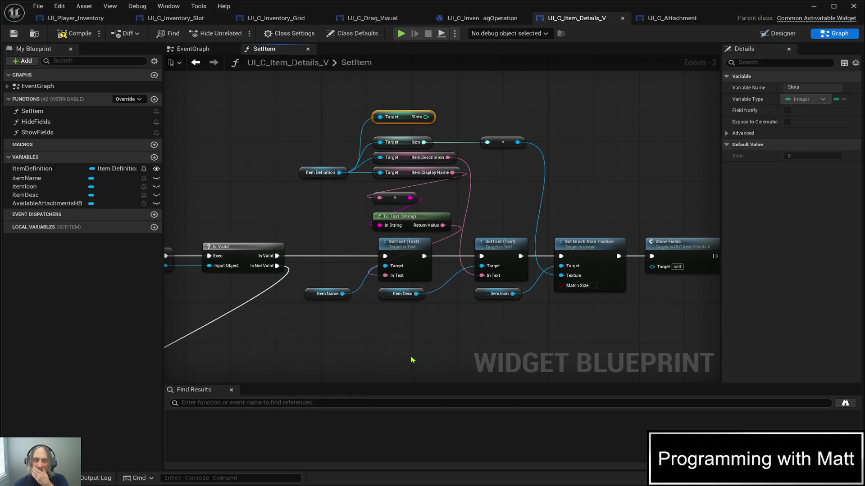
mouse_move(411, 361)
left_mouse_down()
mouse_move(388, 315)
mouse_move(376, 314)
mouse_move(343, 356)
mouse_move(343, 325)
left_mouse_up()
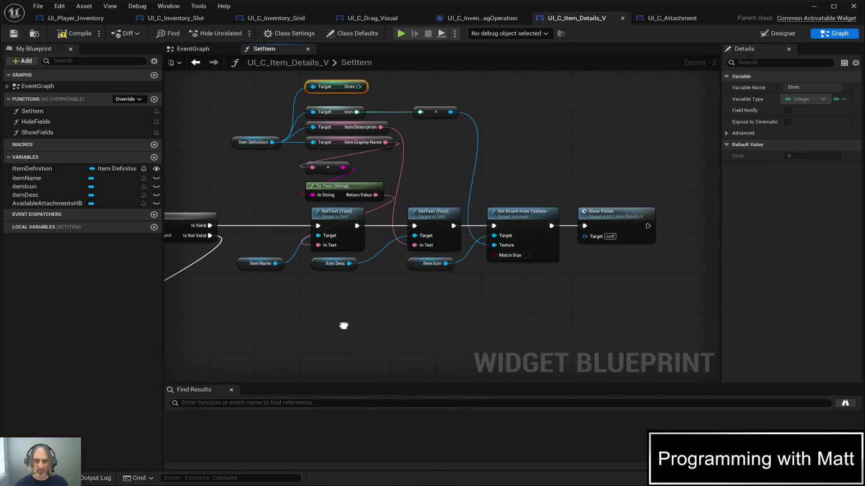
scroll(343, 329, "down", 1)
left_click_drag(377, 359, 377, 340)
scroll(377, 339, "down", 1)
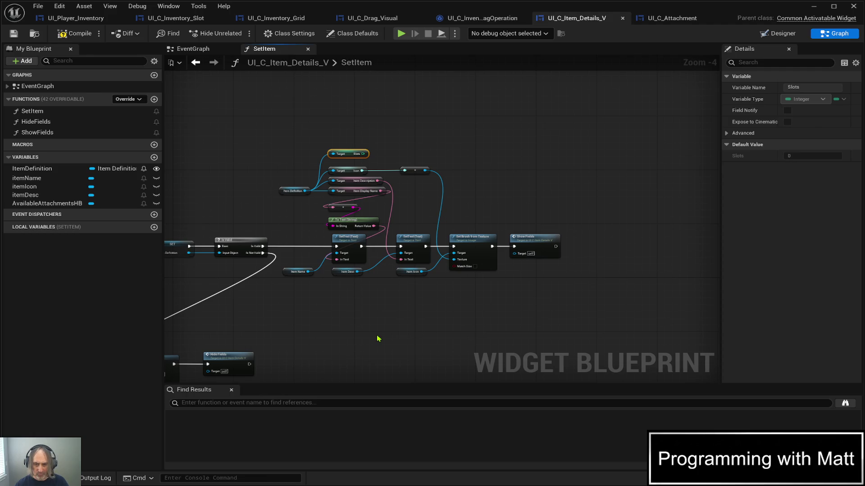
left_click(406, 309)
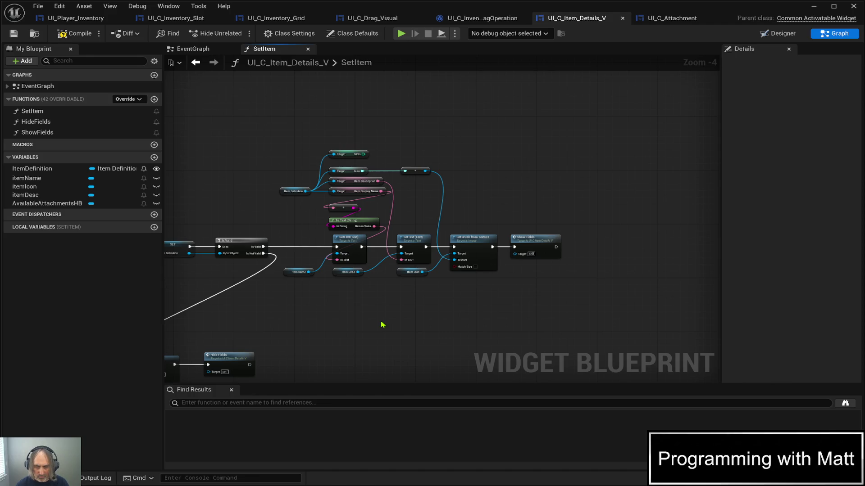
key("ctrl+v")
- Replace the For Each Loop with a For Loop placed below the SetText chain
scroll(435, 337, "up", 4)
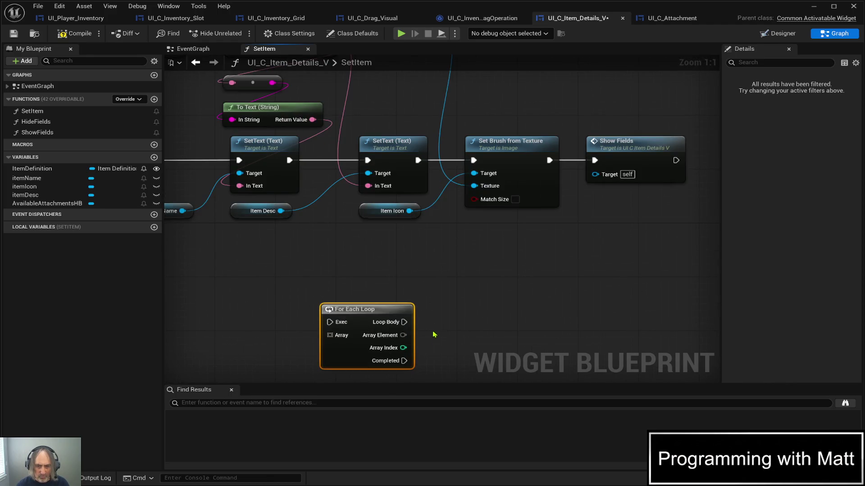
key("Delete")
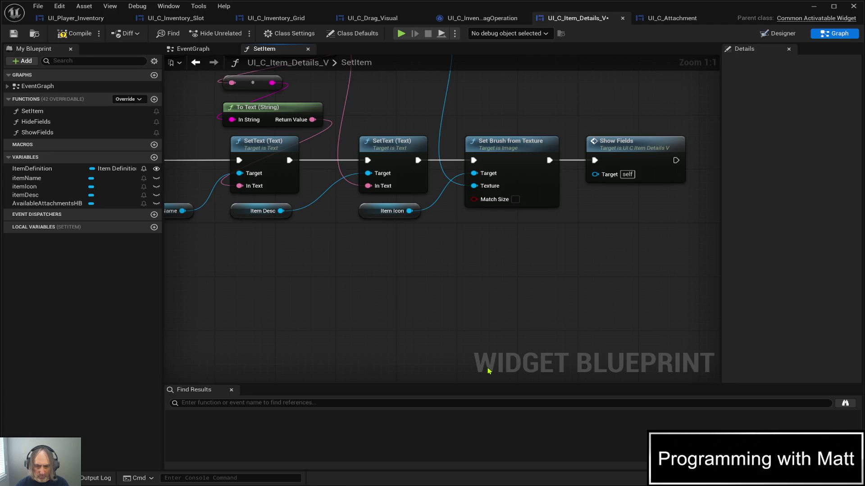
key("ctrl+v")
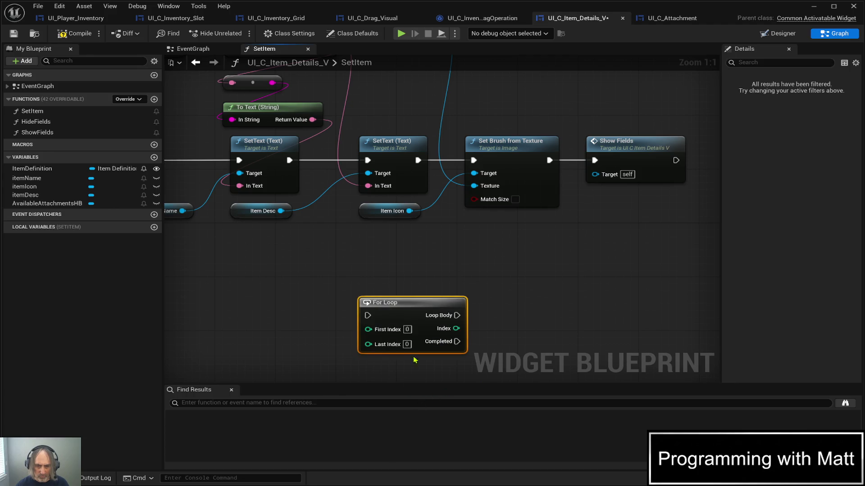
left_click_drag(405, 306, 365, 257)
scroll(290, 248, "down", 1)
left_click(487, 262)
scroll(486, 263, "down", 6)
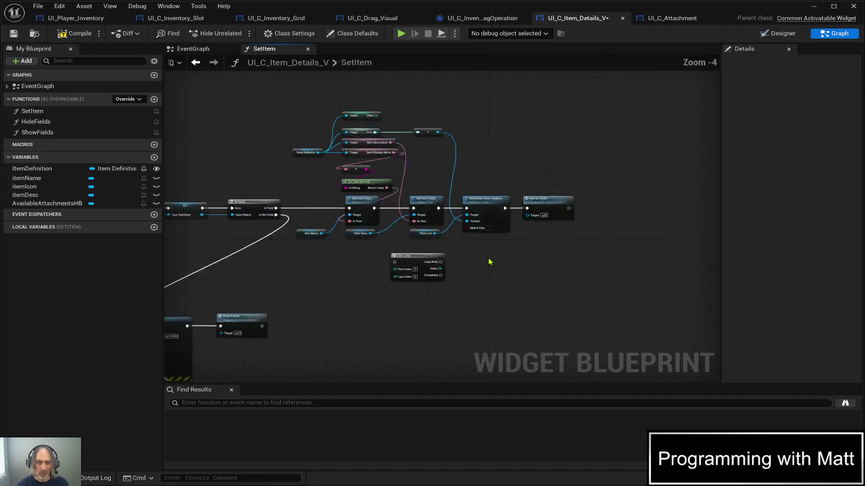
scroll(510, 280, "up", 2)
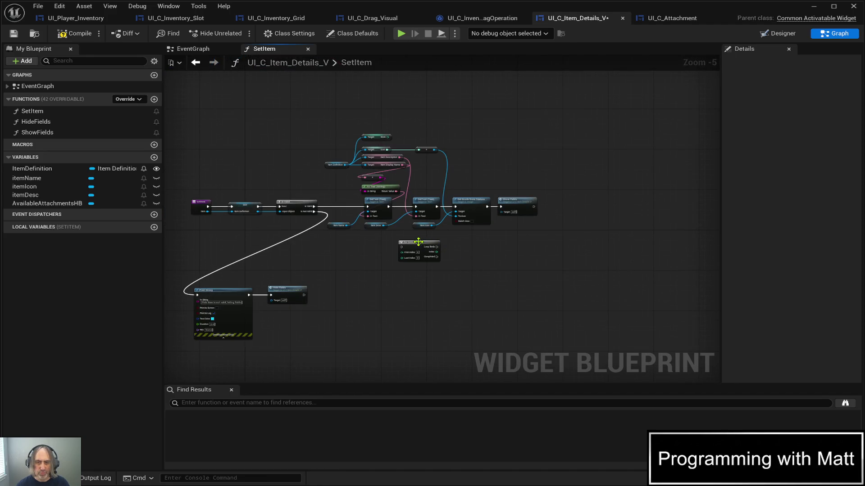
mouse_move(430, 242)
left_mouse_down()
mouse_move(440, 270)
mouse_move(427, 267)
left_mouse_up()
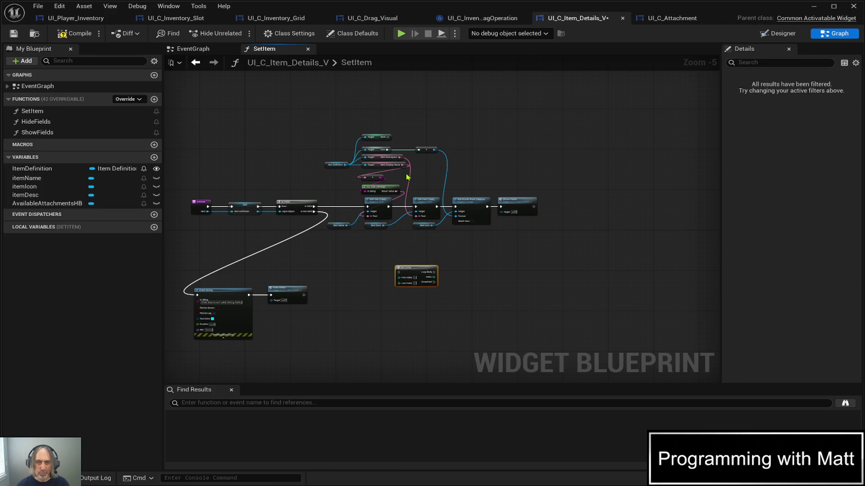
scroll(396, 141, "up", 1)
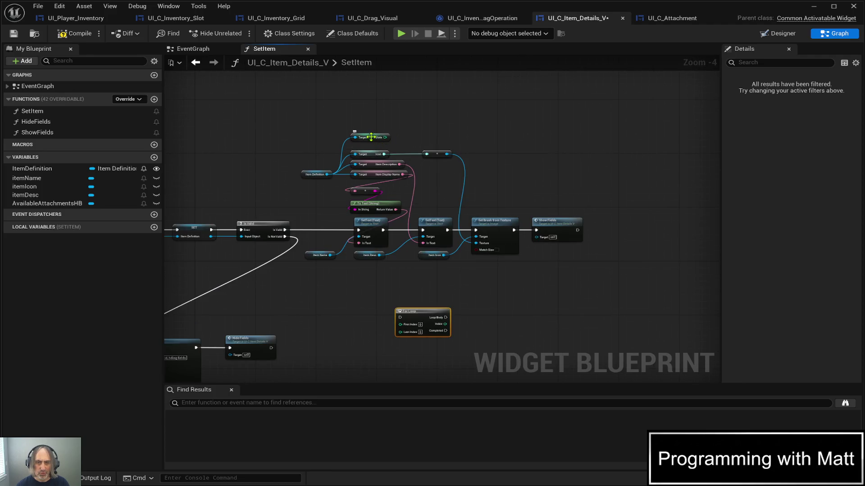
- Wire the Slots getter into the loop's Last Index and set First Index to 1
left_click_drag(367, 137, 353, 255)
mouse_move(353, 287)
left_mouse_down()
mouse_move(357, 318)
mouse_move(383, 320)
mouse_move(366, 322)
left_mouse_up()
left_click(421, 312)
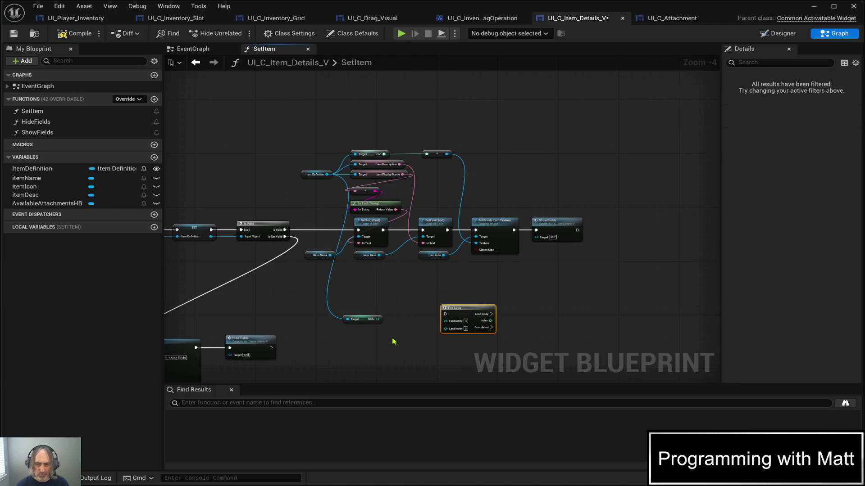
scroll(390, 337, "up", 2)
left_click_drag(356, 312, 373, 309)
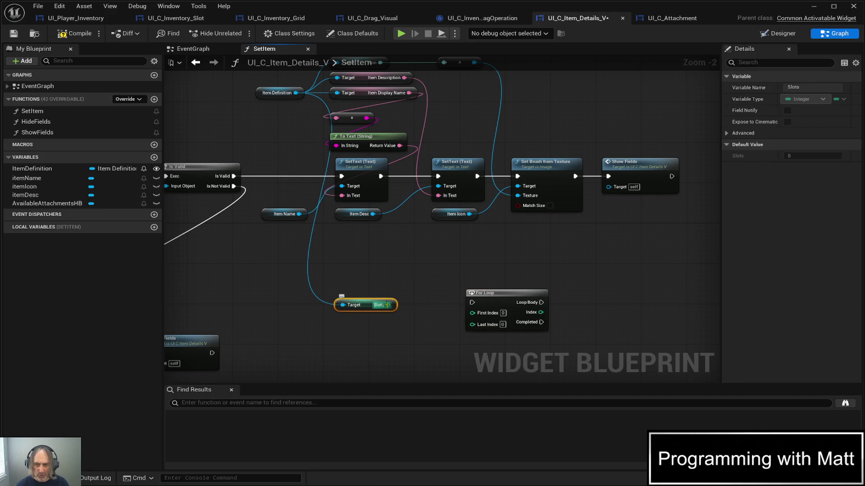
left_click_drag(387, 305, 475, 326)
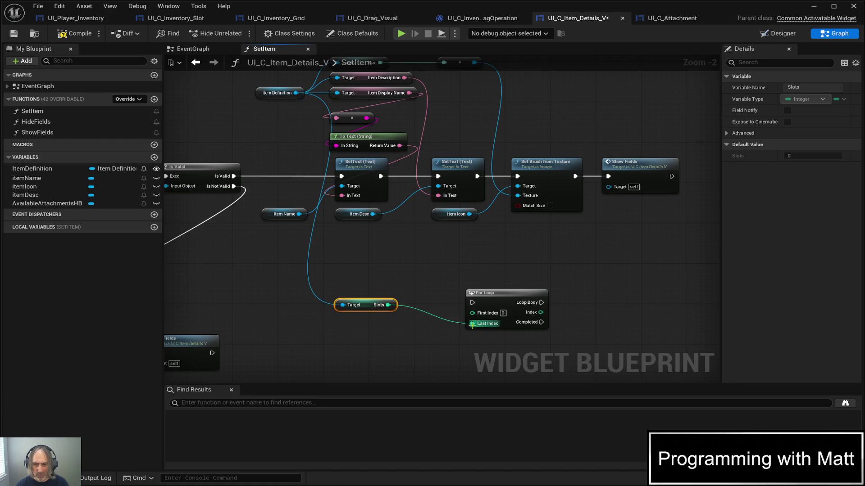
left_click(503, 313)
type("1")
key("Return")
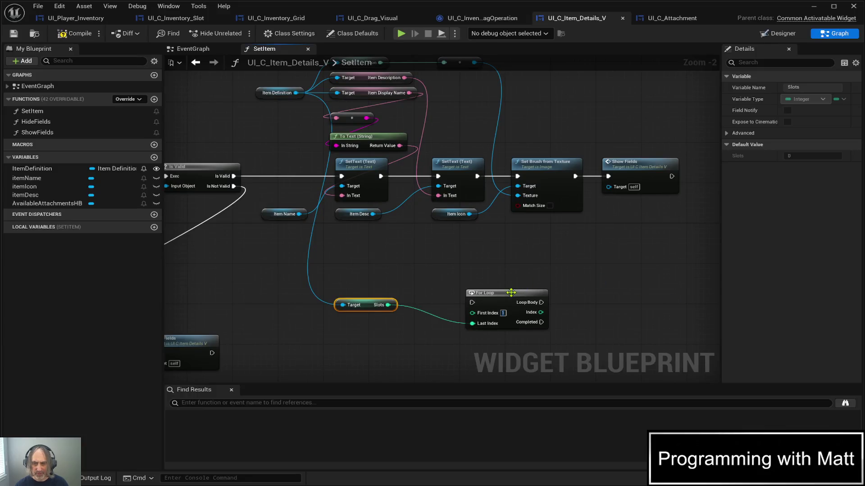
left_click_drag(514, 297, 616, 293)
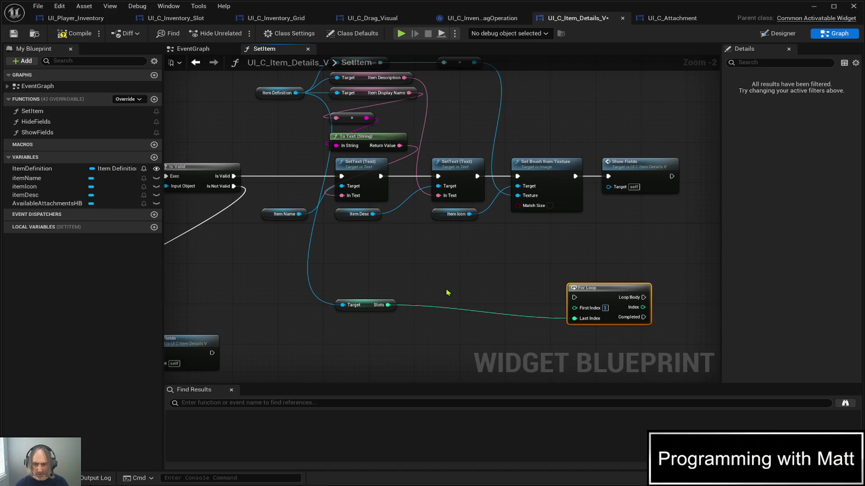
- Feed Slots into an == node and place a Branch before the For Loop
key("ctrl+v")
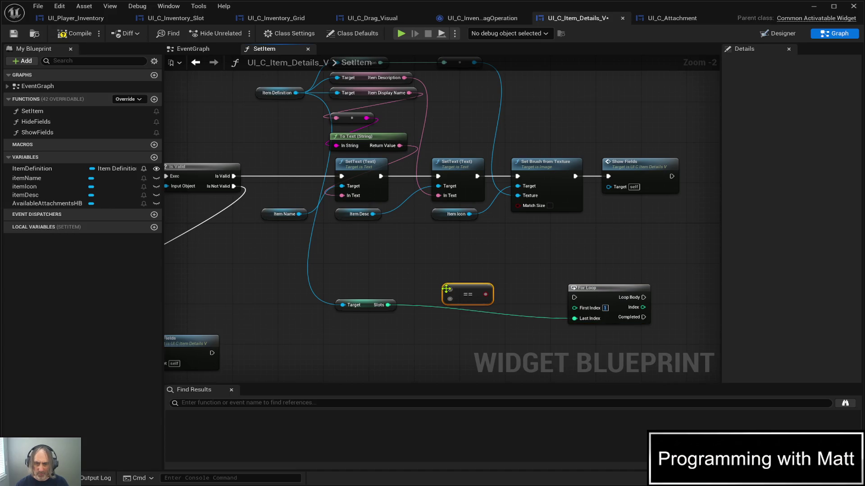
scroll(400, 275, "up", 2)
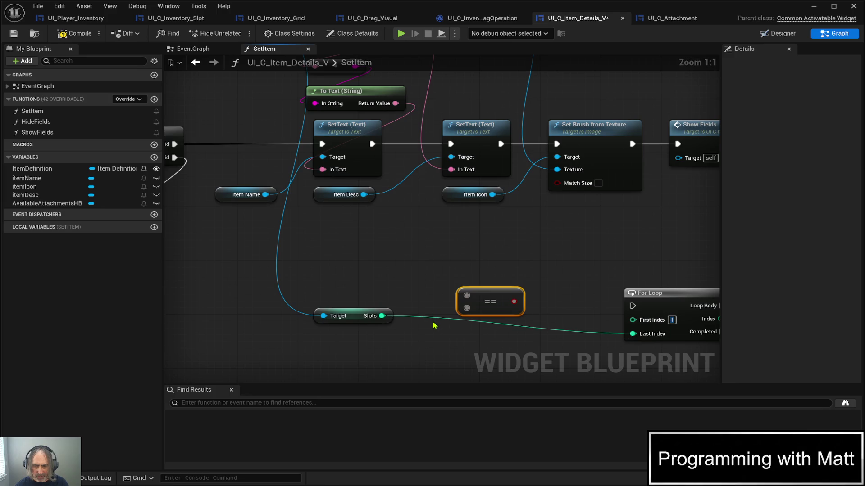
mouse_move(383, 315)
left_mouse_down()
mouse_move(467, 295)
mouse_move(483, 315)
mouse_move(464, 298)
mouse_move(466, 281)
left_mouse_up()
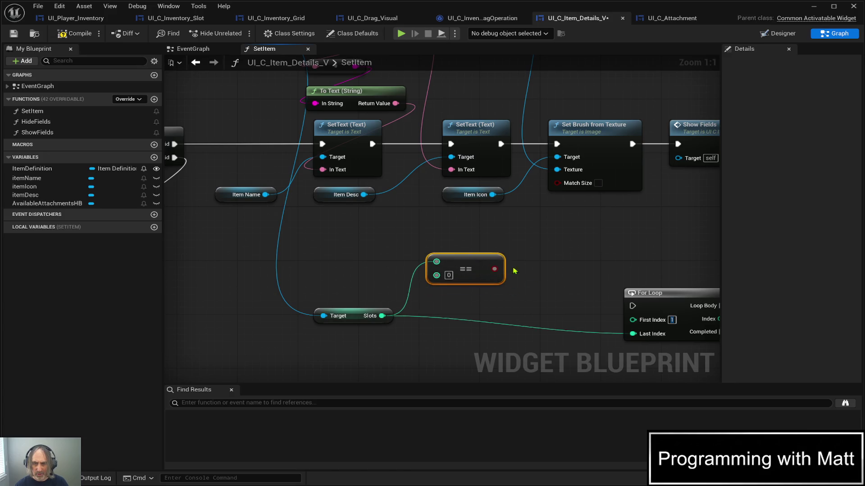
mouse_move(419, 345)
left_mouse_down()
mouse_move(398, 303)
mouse_move(346, 280)
left_mouse_up()
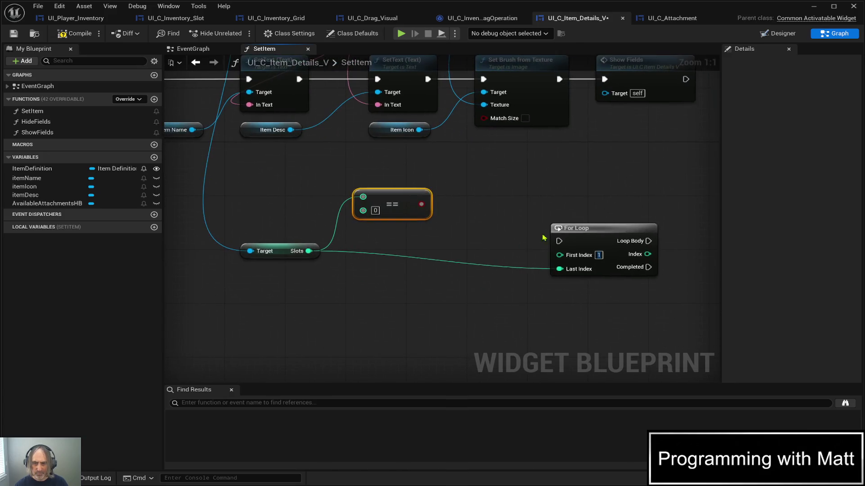
left_click(606, 225)
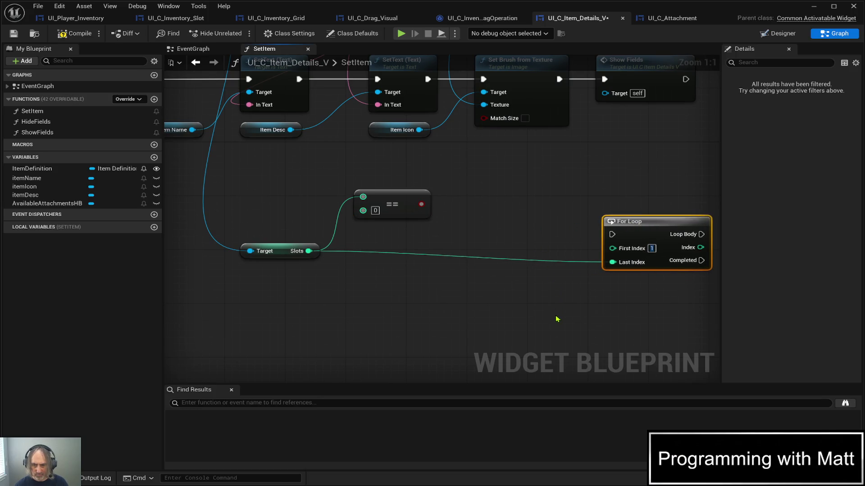
left_click(522, 227)
mouse_move(541, 227)
left_mouse_down()
mouse_move(494, 223)
mouse_move(494, 197)
mouse_move(509, 223)
left_mouse_up()
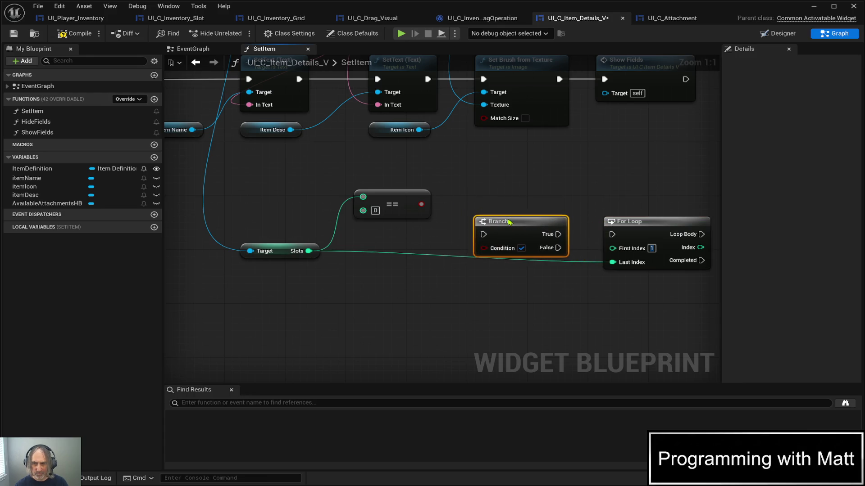
mouse_move(532, 220)
left_mouse_down()
mouse_move(532, 172)
mouse_move(532, 210)
mouse_move(583, 234)
mouse_move(611, 234)
left_mouse_up()
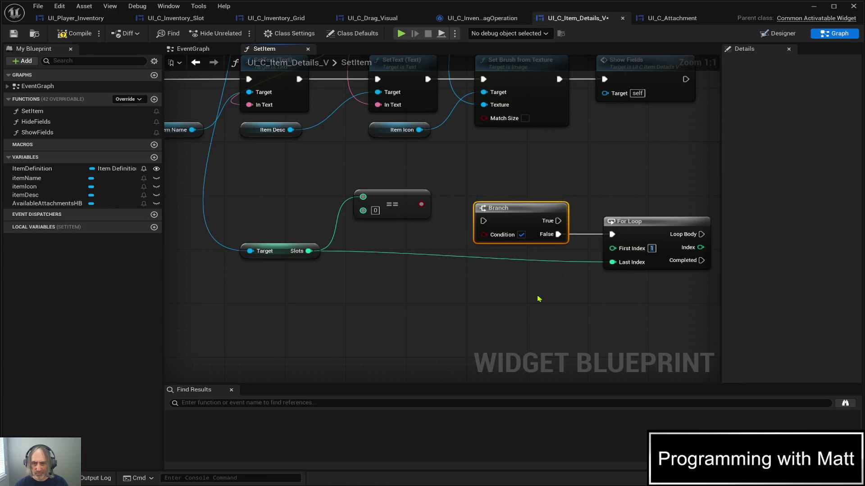
- Wire Set Brush into the Branch, True and loop Completed into Show Fields, then save and compile
scroll(458, 296, "down", 1)
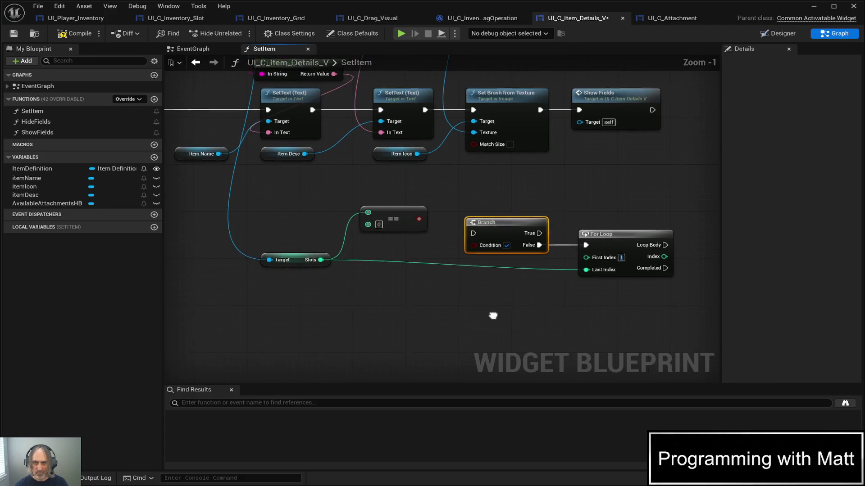
left_click_drag(496, 313, 394, 341)
left_click(440, 136, "alt")
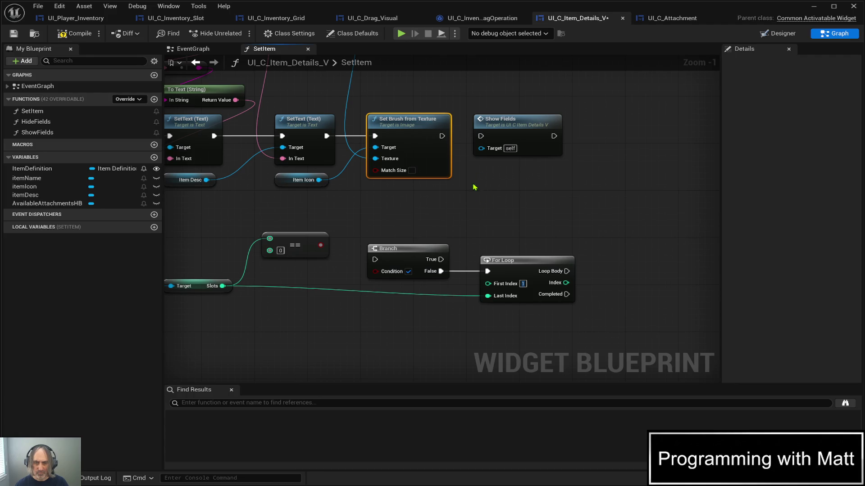
mouse_move(442, 136)
left_mouse_down()
mouse_move(391, 247)
mouse_move(375, 261)
left_mouse_up()
mouse_move(518, 125)
left_mouse_down()
mouse_move(651, 172)
mouse_move(664, 231)
mouse_move(630, 154)
mouse_move(615, 155)
left_mouse_up()
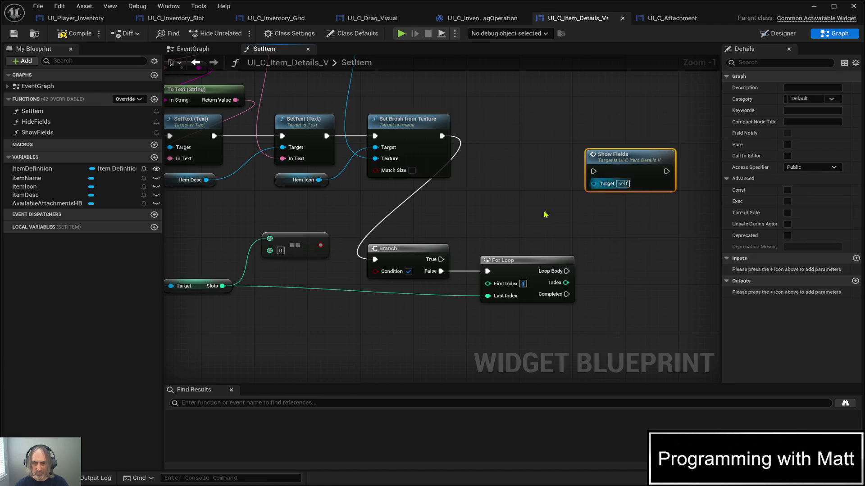
left_click_drag(441, 260, 593, 172)
mouse_move(566, 294)
left_mouse_down()
mouse_move(583, 181)
mouse_move(594, 171)
left_mouse_up()
key("ctrl+s")
left_click(76, 33)
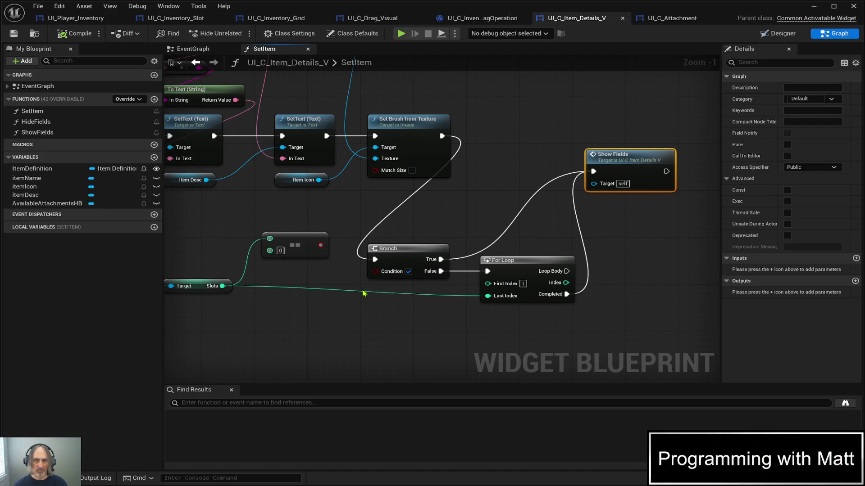
left_click_drag(419, 333, 307, 279)
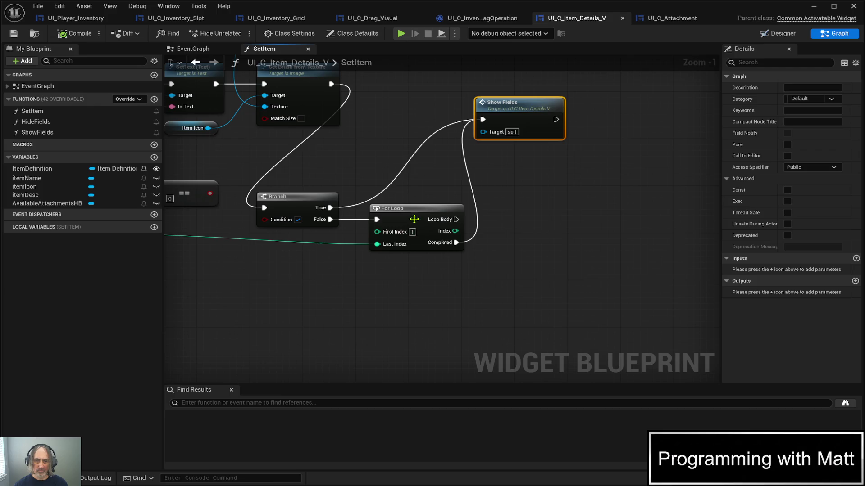
left_click(47, 206)
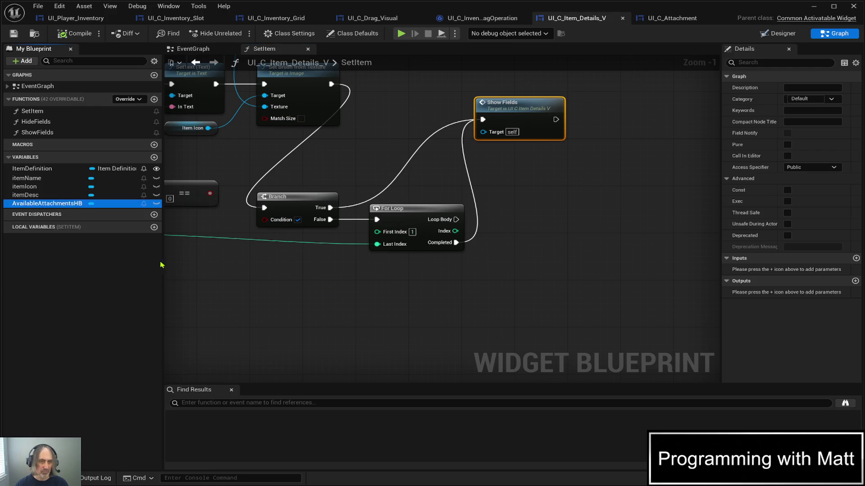
- Try adding a Clear Children node from an Available Attachments HB getter, then delete the misplaced node
mouse_move(289, 311)
left_mouse_down()
mouse_move(279, 293)
mouse_move(398, 290)
left_mouse_up()
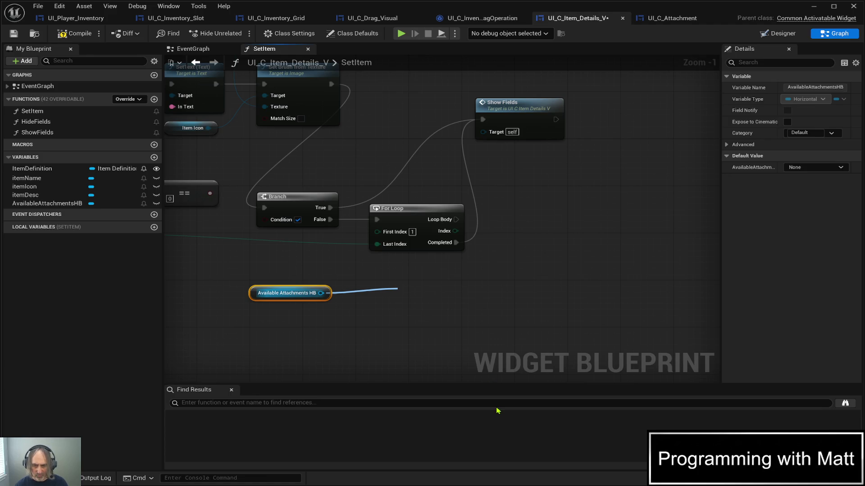
left_click(353, 320)
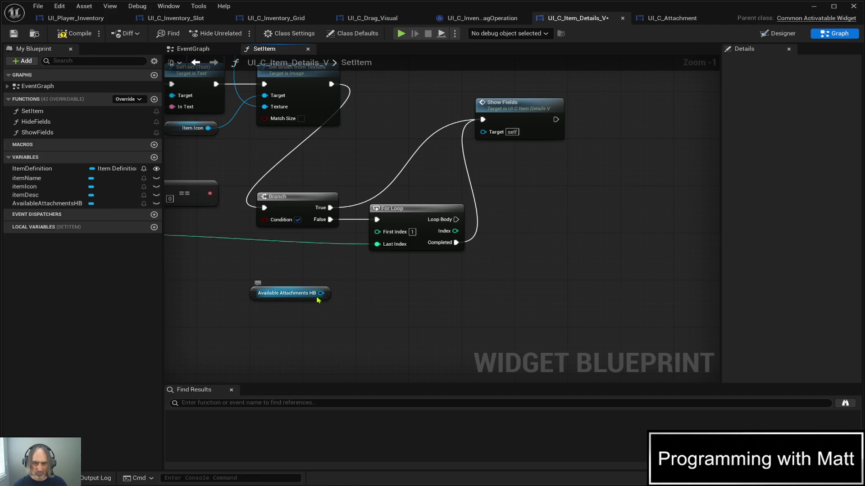
mouse_move(320, 293)
left_mouse_down()
mouse_move(398, 298)
mouse_move(391, 302)
left_mouse_up()
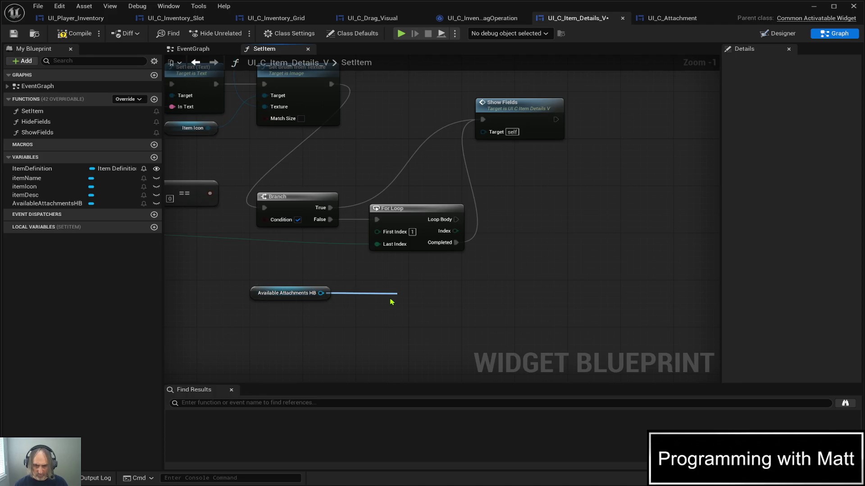
type("clear children")
key("Return")
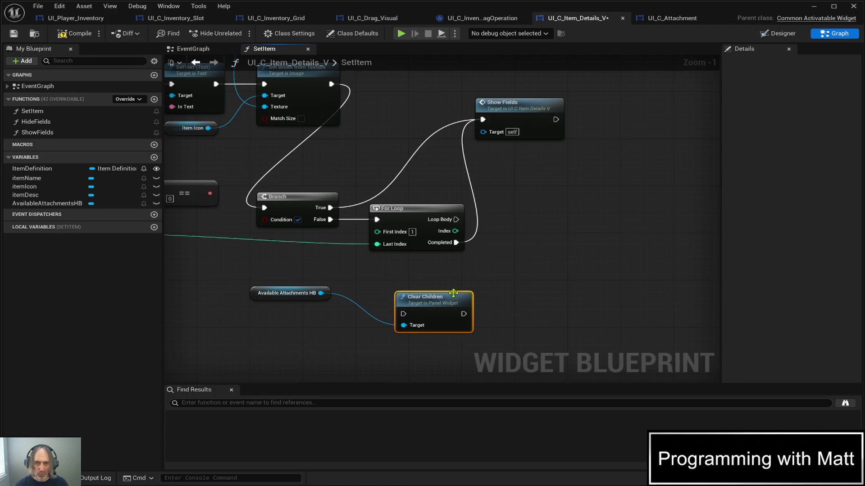
left_click_drag(419, 211, 604, 211)
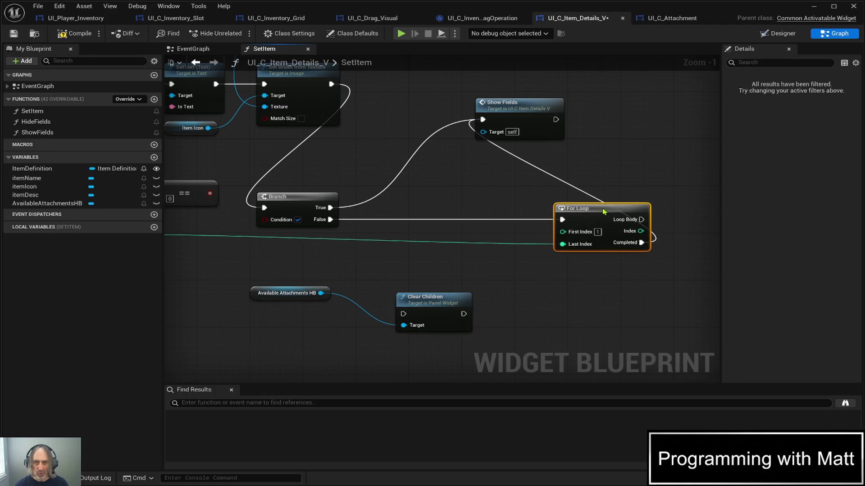
mouse_move(330, 220)
left_mouse_down()
mouse_move(402, 317)
mouse_move(423, 216)
left_mouse_up()
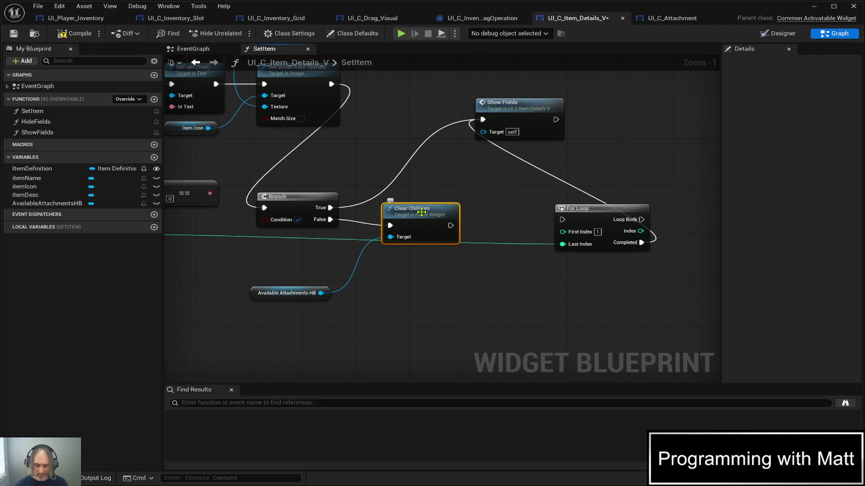
key("Delete")
- Nudge the SetItem, SET and IsValid nodes left and save the blueprint
scroll(409, 277, "down", 5)
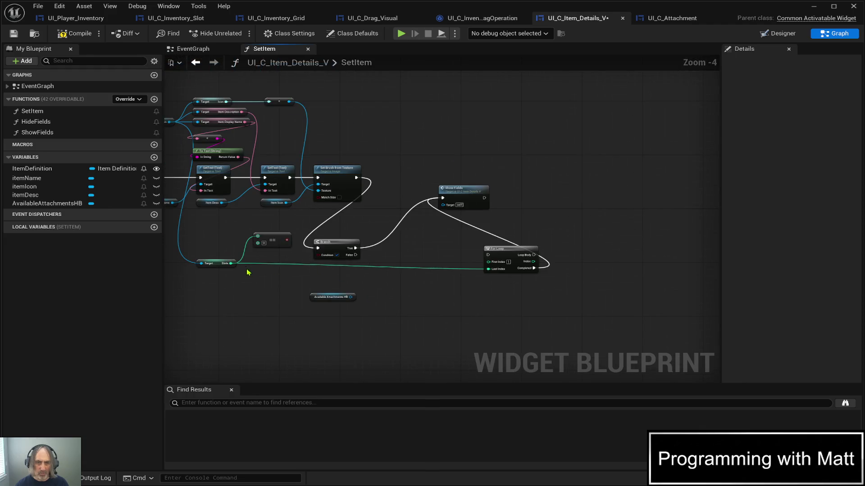
scroll(249, 272, "up", 2)
scroll(377, 274, "up", 3)
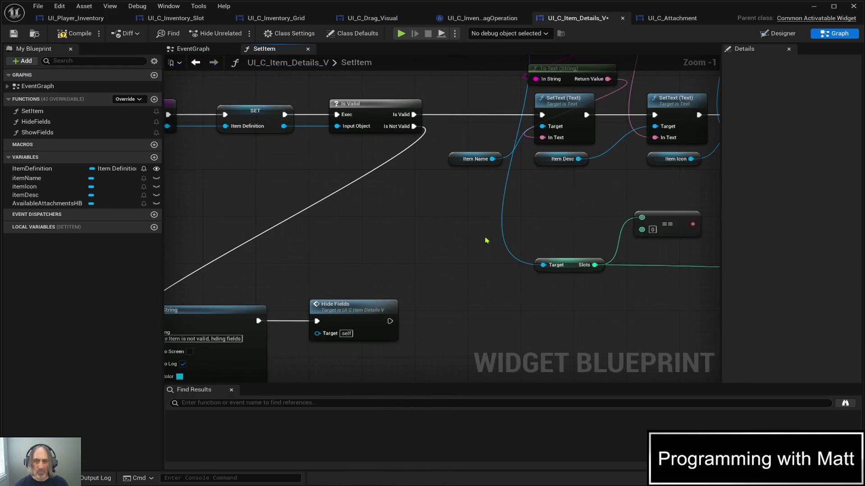
scroll(407, 327, "down", 3)
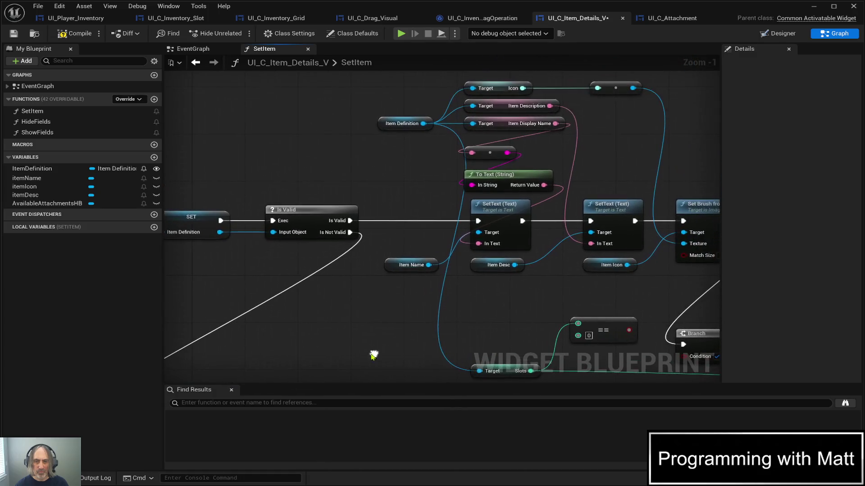
scroll(378, 347, "down", 1)
left_click_drag(228, 264, 376, 292)
left_click_drag(387, 351, 390, 283)
key("Left")
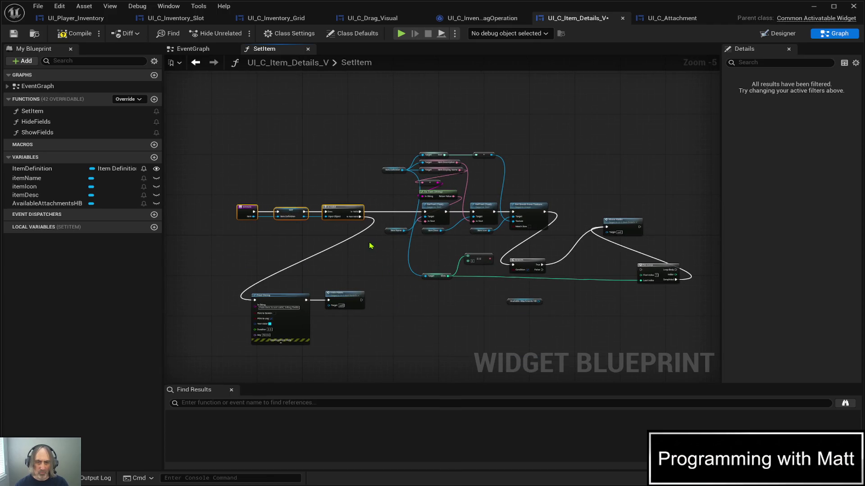
key("Left")
key("Left")
key("Left")
key("ctrl+s")
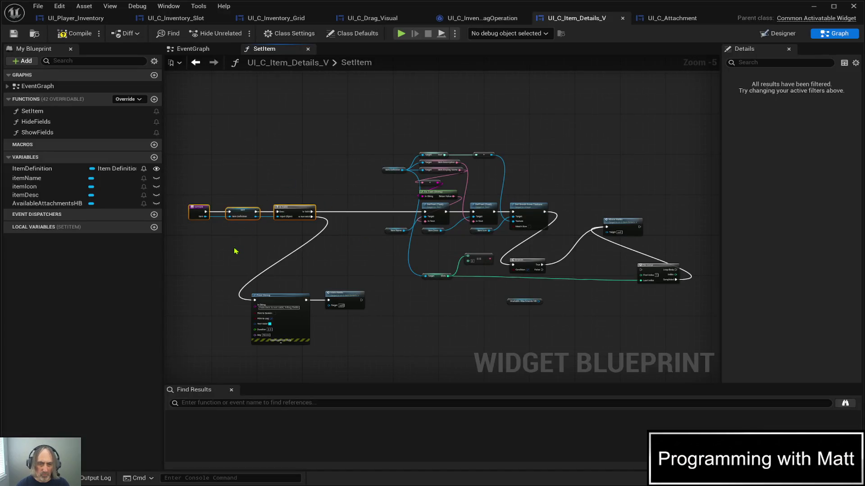
- Move the SET and IsValid nodes right to make room after SetItem
scroll(253, 240, "up", 3)
left_click(309, 188)
mouse_move(234, 157)
left_mouse_down()
mouse_move(279, 198)
mouse_move(469, 201)
left_mouse_up()
key("Right")
- Add an Available Attachments HB getter with Clear Children, wired between SetItem and SET
mouse_move(45, 205)
left_mouse_down()
mouse_move(381, 252)
mouse_move(415, 246)
mouse_move(313, 236)
left_mouse_up()
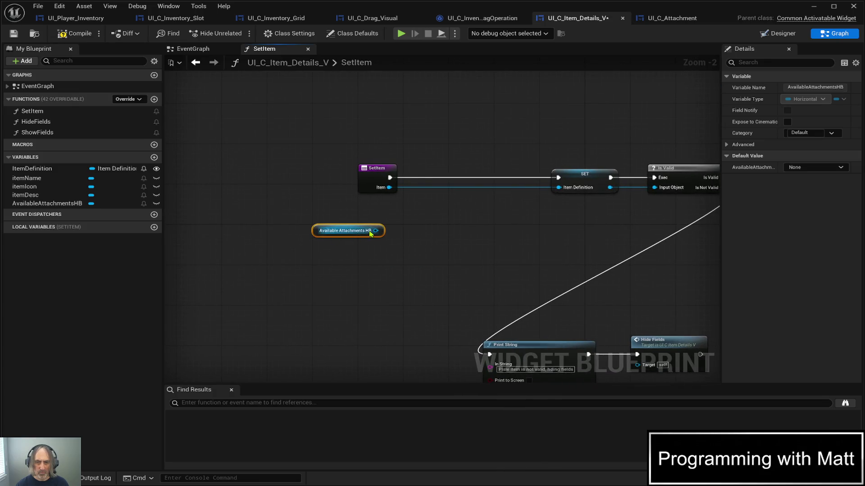
mouse_move(376, 231)
left_mouse_down()
mouse_move(434, 206)
mouse_move(485, 285)
left_mouse_up()
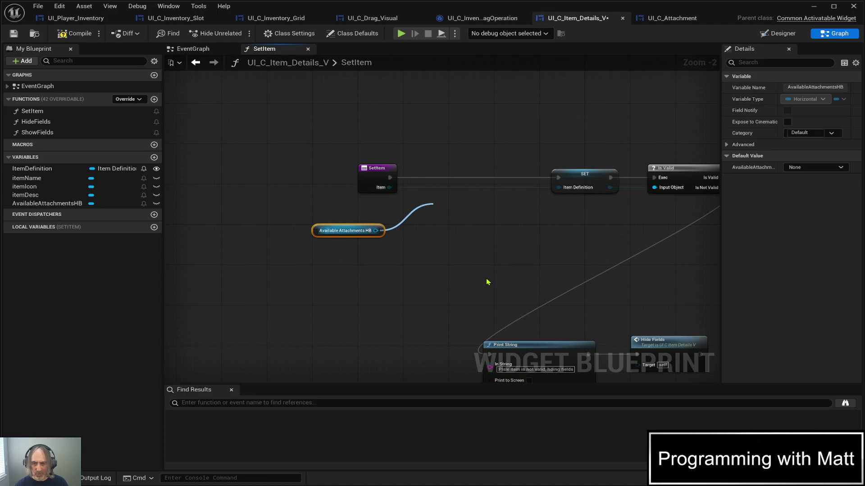
left_click(487, 283)
left_click_drag(390, 178, 438, 218)
left_click_drag(491, 218, 558, 177)
left_click_drag(459, 205, 457, 171)
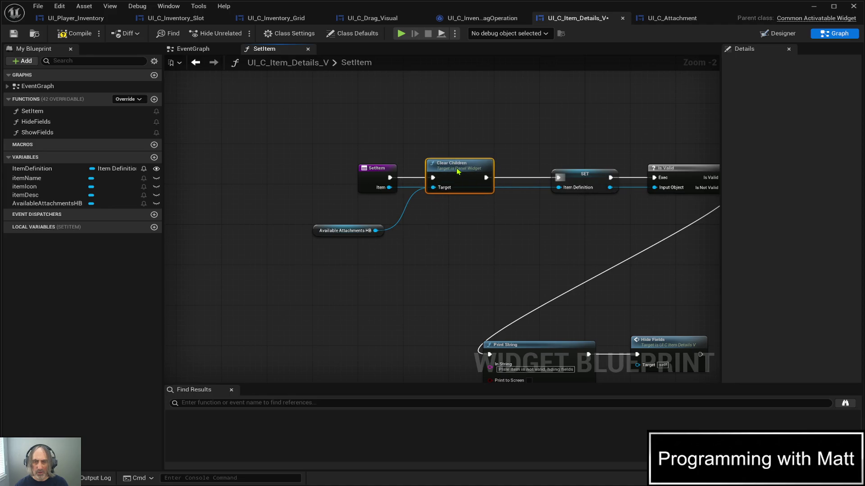
- Shift SetItem, Clear Children and the getter right, then compile the blueprint
left_click_drag(277, 162, 463, 243)
key("Right")
key("Right")
key("Right")
key("Right")
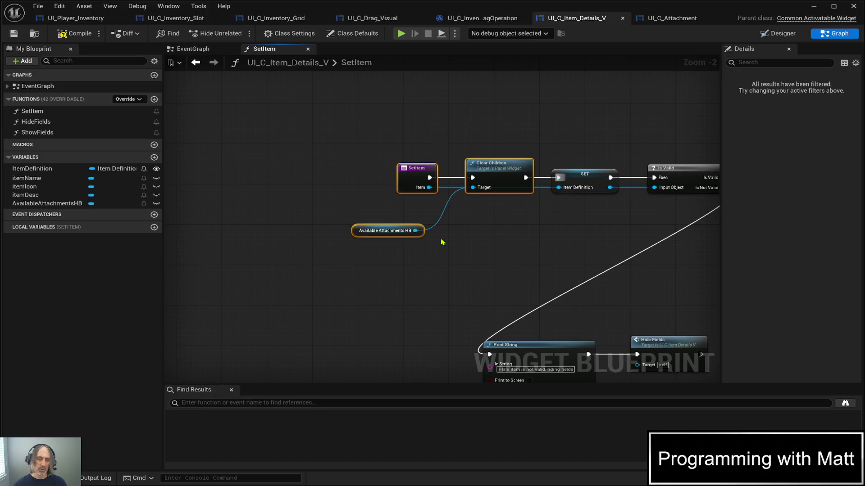
left_click(305, 172)
left_click(75, 33)
scroll(341, 315, "down", 2)
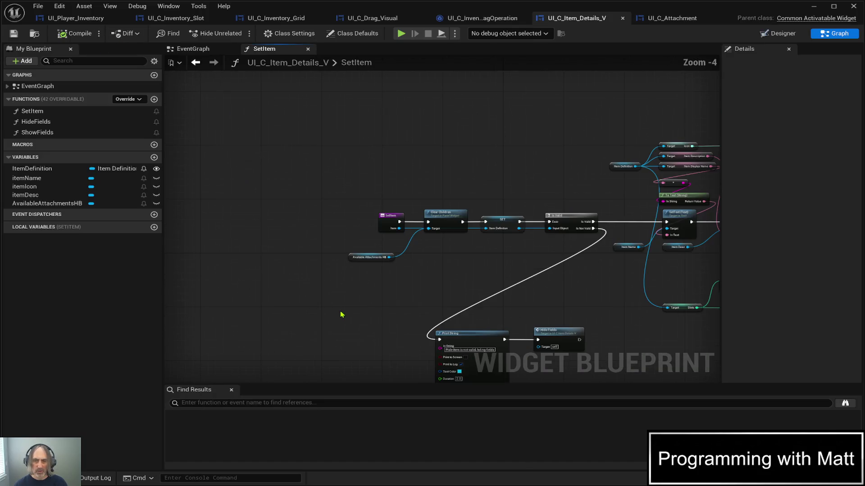
- Move the For Loop beside the Branch and run Show Fields when the loop completes
left_click_drag(654, 346, 326, 251)
mouse_move(491, 254)
left_mouse_down()
mouse_move(599, 266)
mouse_move(472, 303)
left_mouse_up()
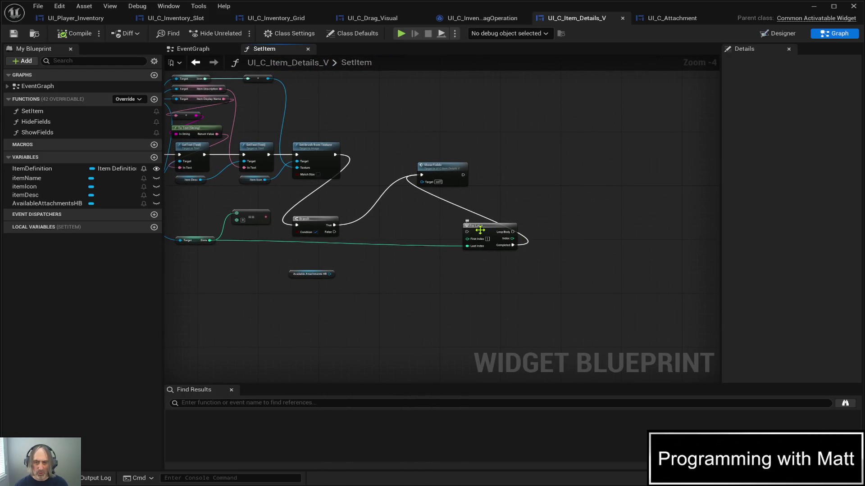
mouse_move(480, 230)
left_mouse_down()
mouse_move(360, 237)
mouse_move(373, 213)
left_mouse_up()
scroll(434, 283, "up", 1)
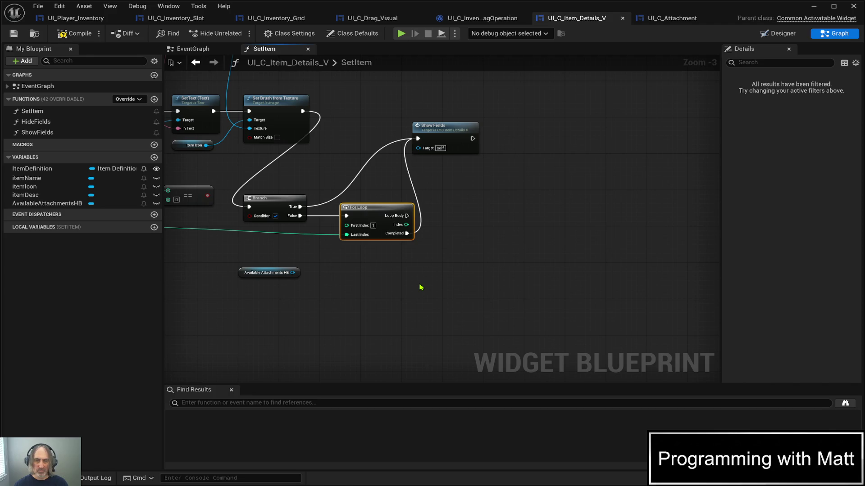
left_click_drag(422, 230, 407, 215)
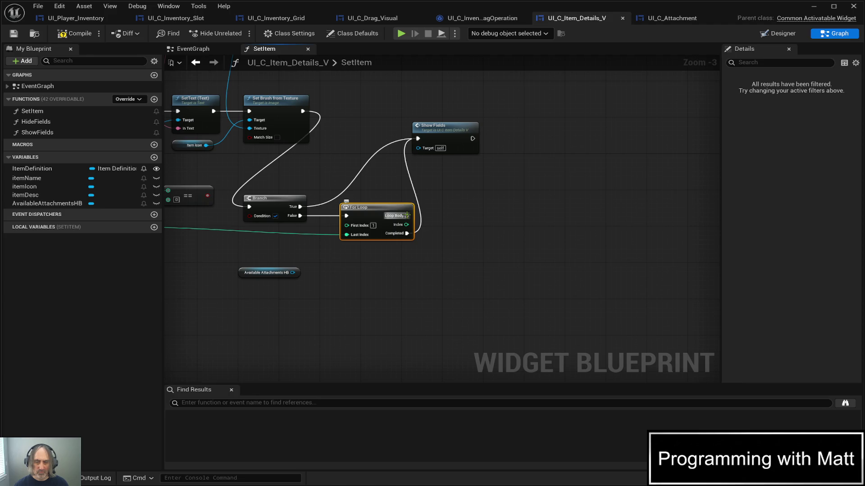
left_click_drag(407, 215, 407, 215)
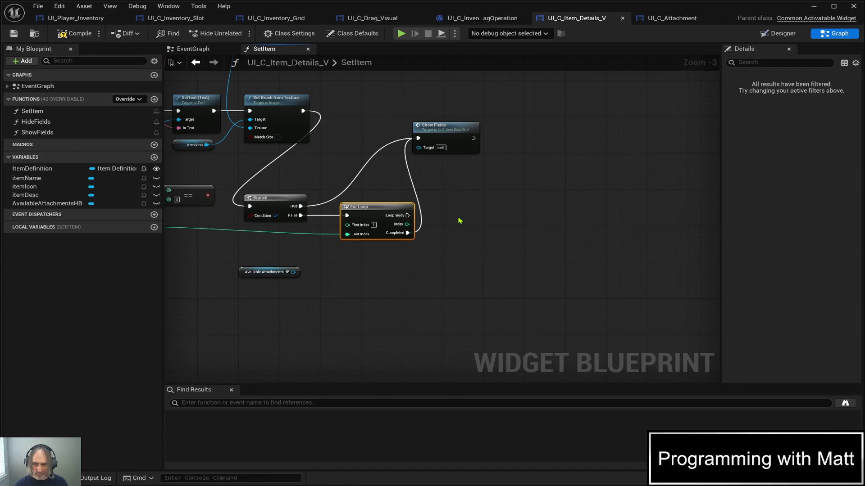
- Paste a Create Widget node for UI C Attachment onto the loop body
key("ctrl+v")
scroll(459, 197, "up", 3)
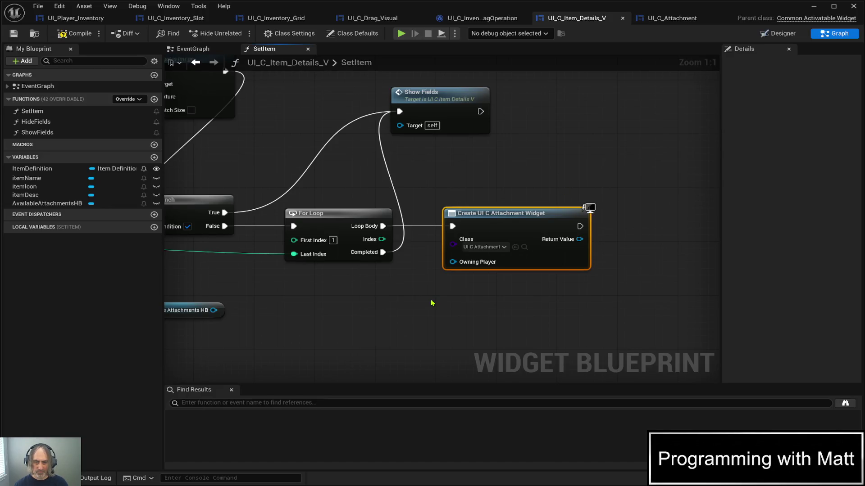
scroll(431, 303, "down", 2)
mouse_move(520, 319)
left_mouse_down()
mouse_move(367, 313)
mouse_move(504, 299)
left_mouse_up()
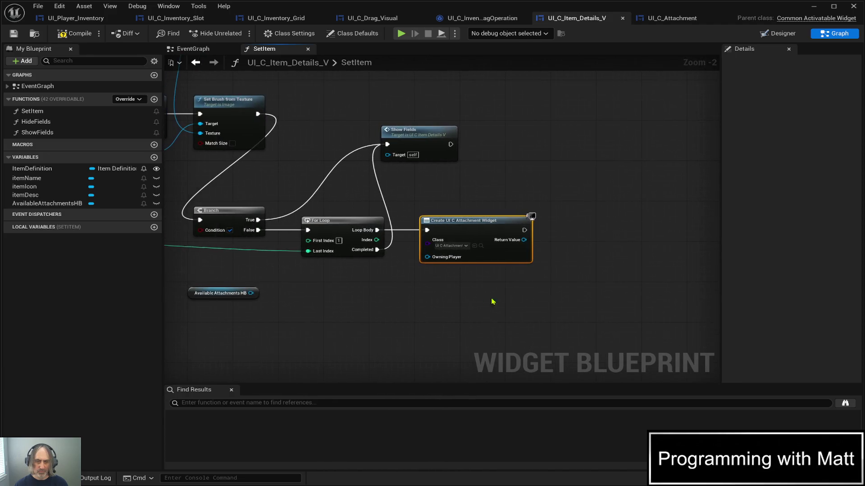
- Place the Available Attachments HB getter beside the loop, compile, and switch to UI_C_Inventory_Grid
left_click_drag(181, 279, 260, 330)
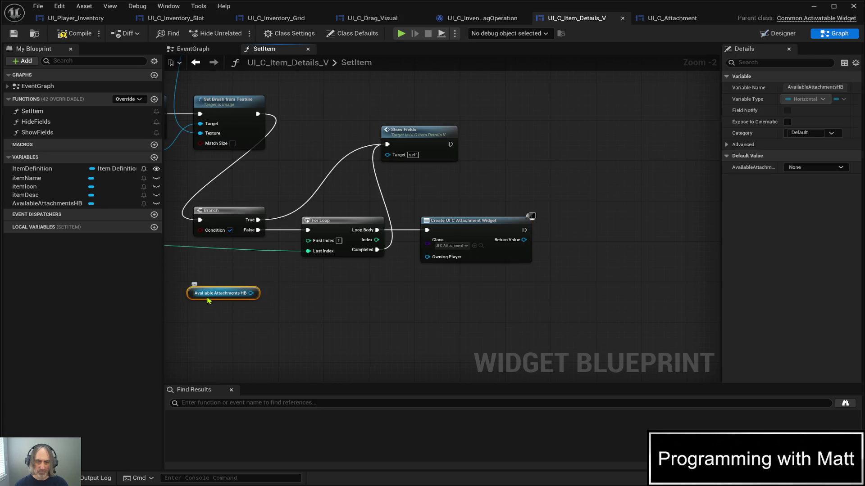
mouse_move(231, 297)
left_mouse_down()
mouse_move(389, 303)
mouse_move(345, 287)
left_mouse_up()
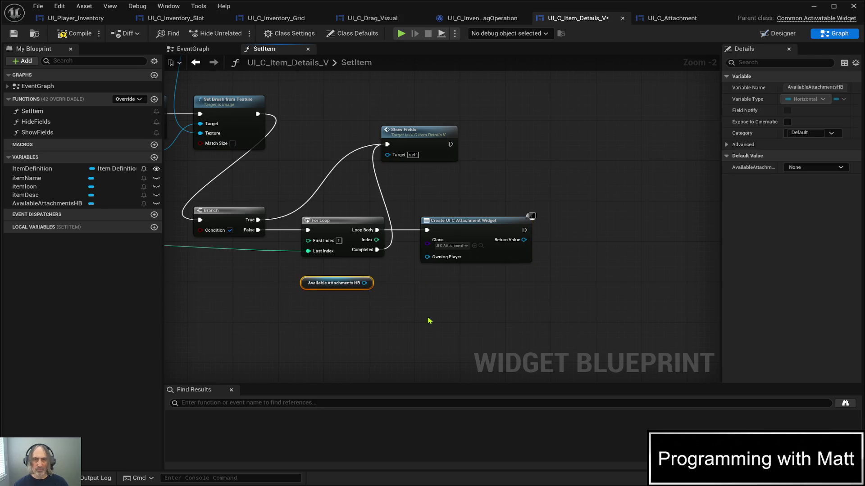
left_click(59, 36)
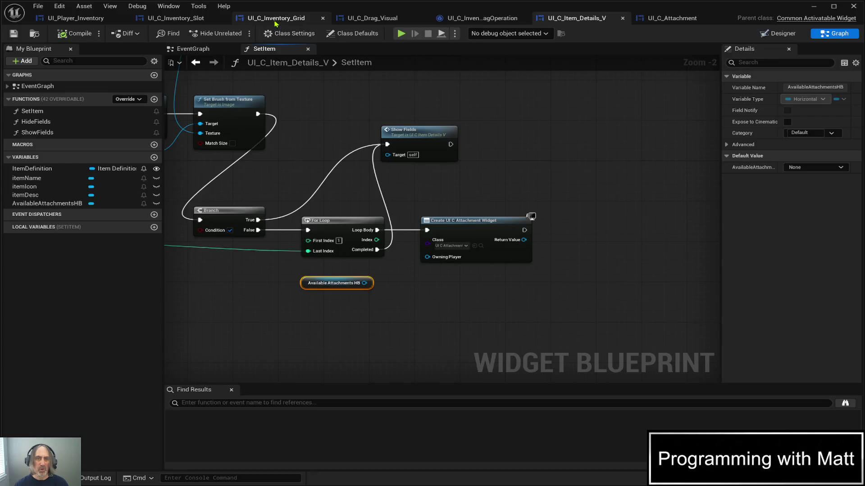
left_click(276, 19)
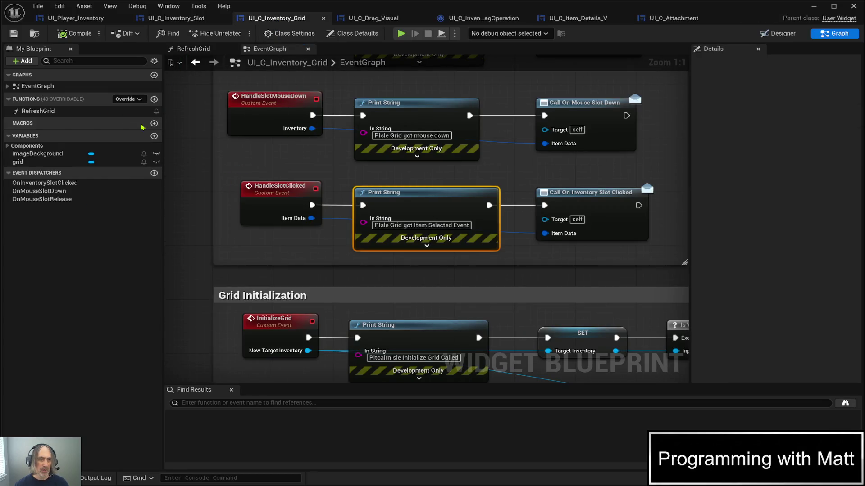
- Inspect RefreshGrid's Add Child to Uniform Grid node, then return to UI_C_Item_Details_V's SetItem graph
double_click(63, 112)
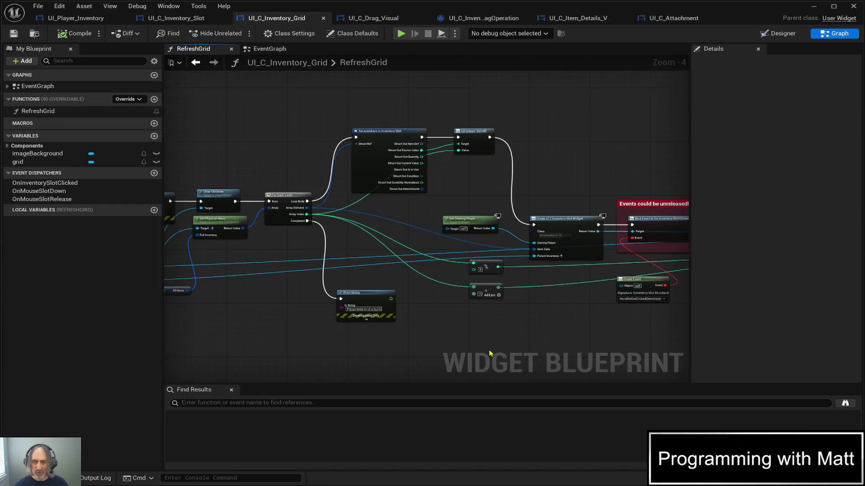
scroll(550, 294, "up", 2)
mouse_move(565, 322)
left_mouse_down()
mouse_move(406, 314)
mouse_move(317, 296)
mouse_move(121, 296)
left_mouse_up()
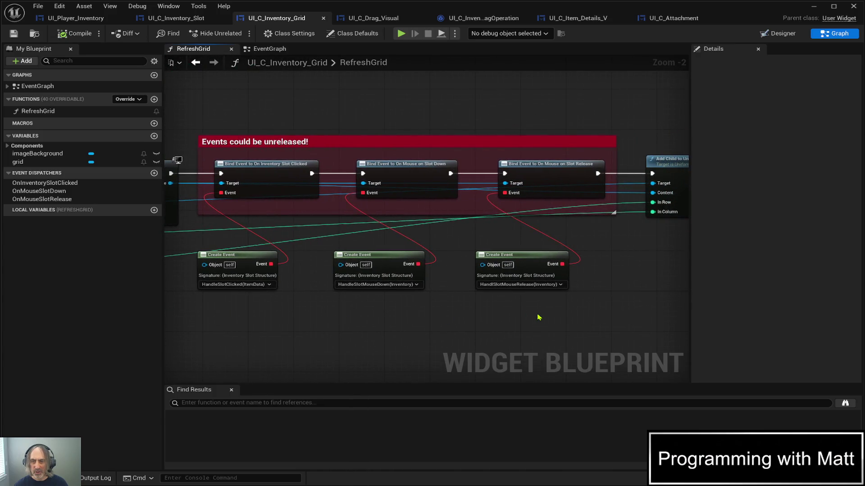
left_click_drag(481, 323, 394, 323)
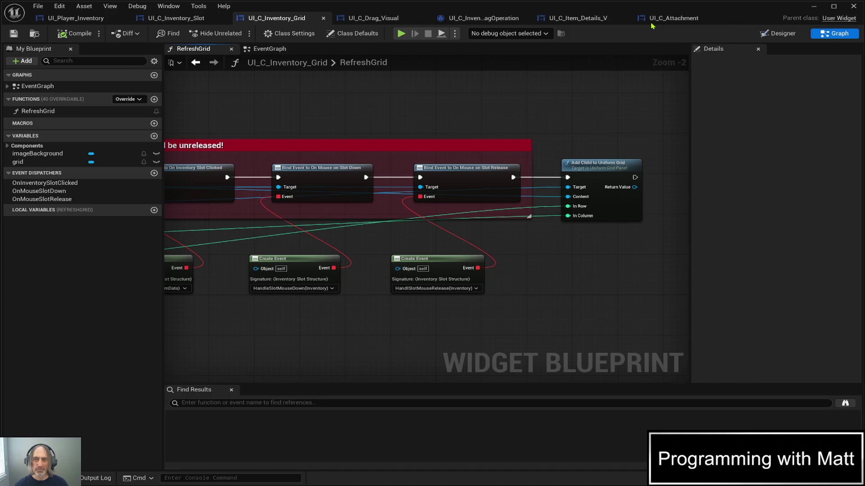
left_click(579, 21)
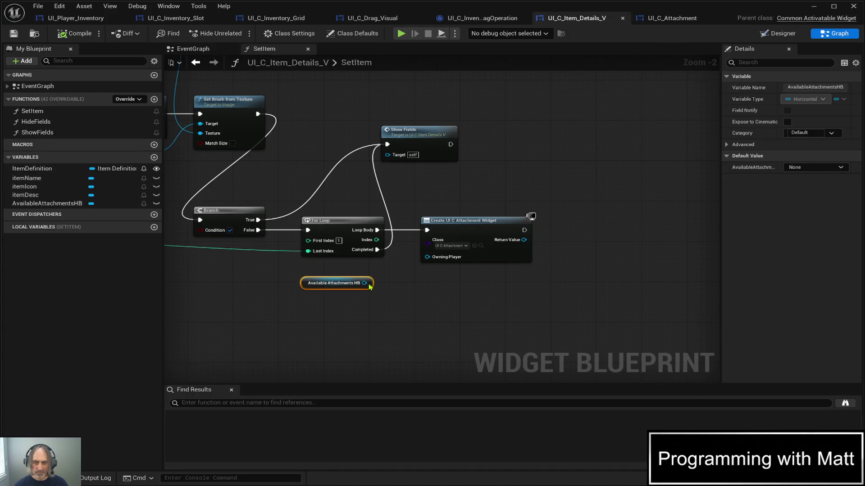
- Add Child on Available Attachments HB after Create Widget, with its Return Value as Content, then compile
left_click_drag(365, 283, 577, 255)
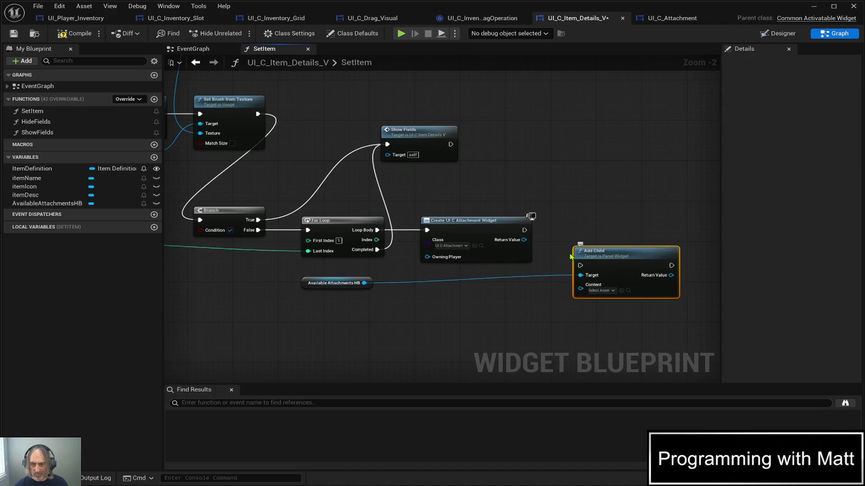
mouse_move(524, 230)
left_mouse_down()
mouse_move(578, 266)
mouse_move(592, 226)
left_mouse_up()
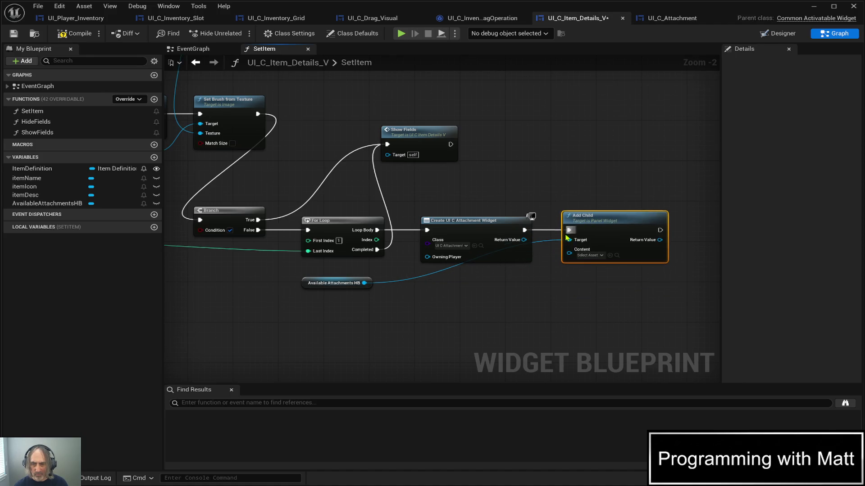
left_click_drag(524, 240, 569, 256)
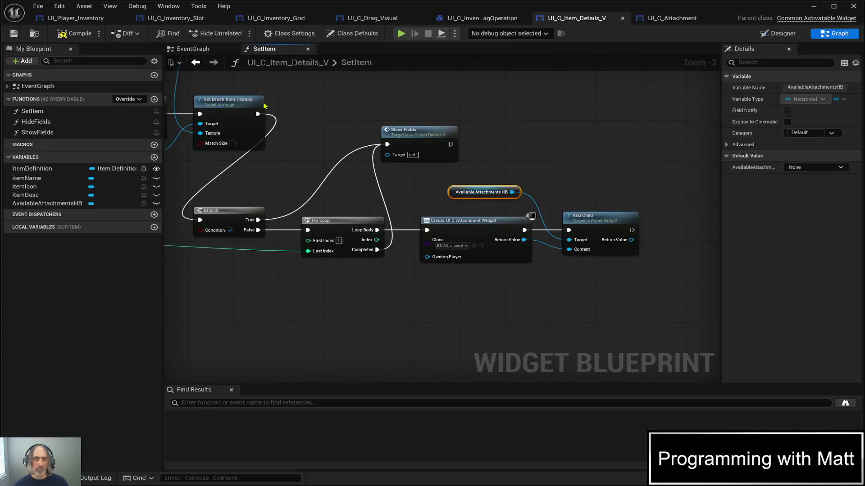
left_click(77, 34)
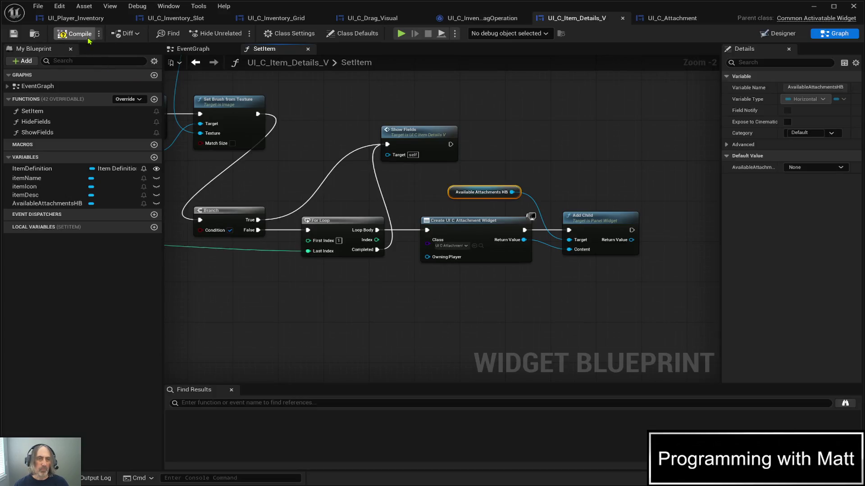
- In the running game, open the backpack with I, pick Night Vision, close it, and return to the blueprint
left_click(815, 8)
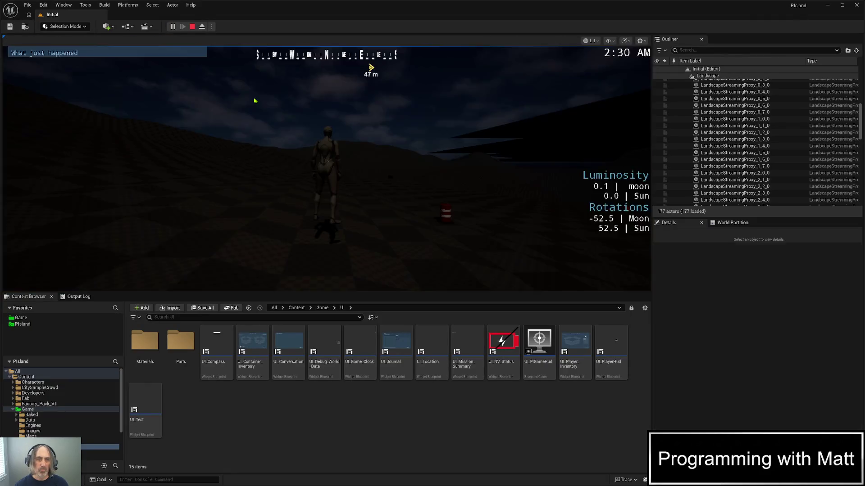
left_click(254, 101)
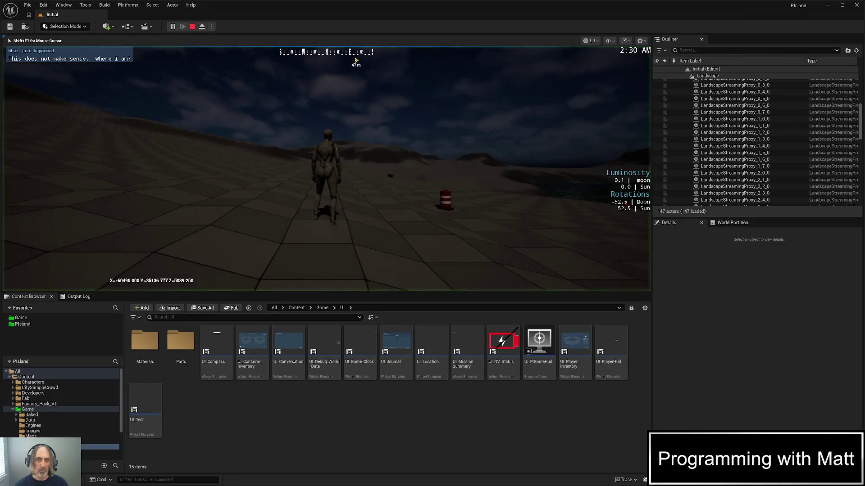
key("i")
left_click(292, 107)
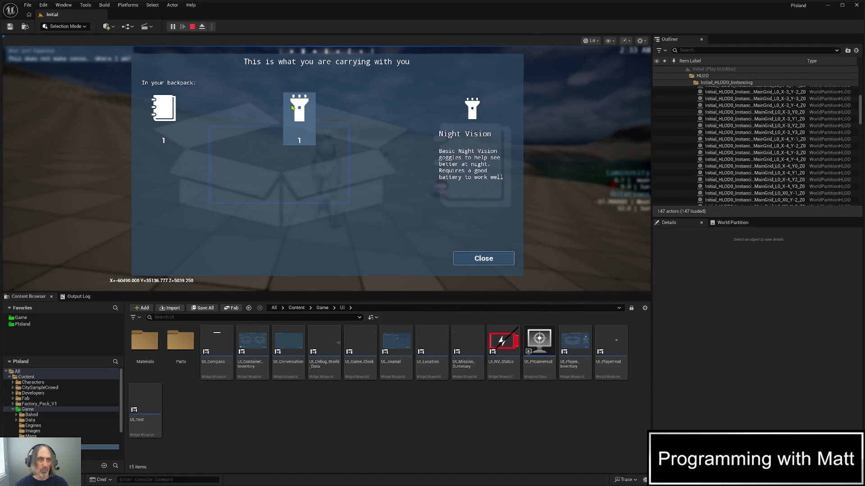
left_click(488, 259)
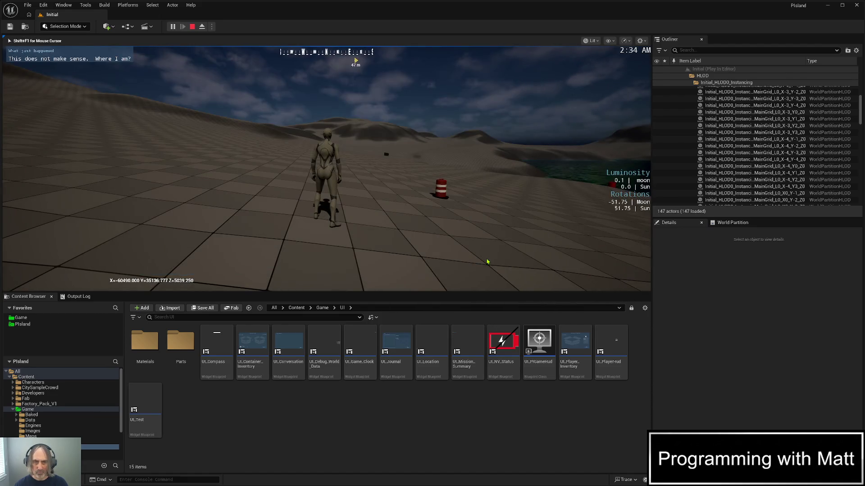
key("shift+F1")
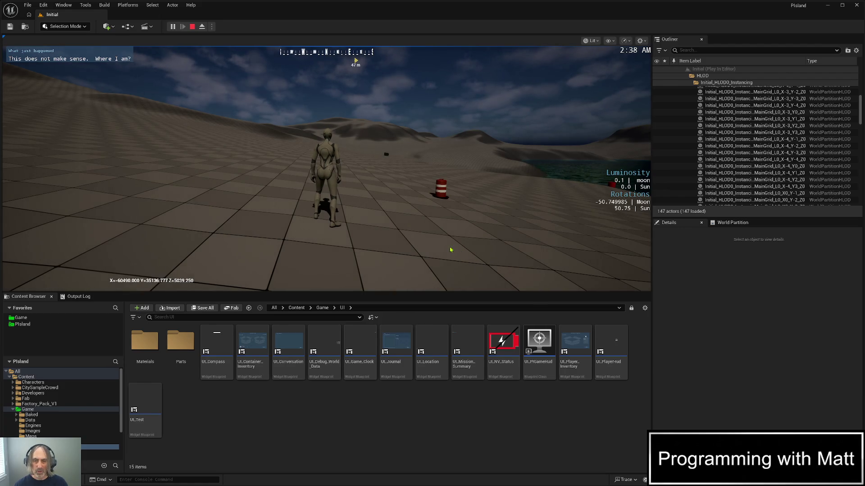
key("alt+Tab")
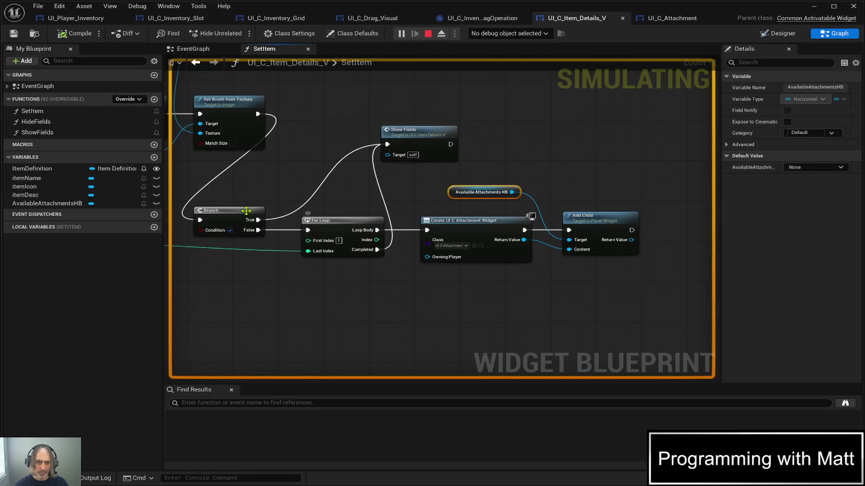
- Feed the == slots-count comparison into the Branch condition and compile
left_click(229, 211)
mouse_move(285, 351)
left_mouse_down()
mouse_move(494, 340)
mouse_move(554, 346)
left_mouse_up()
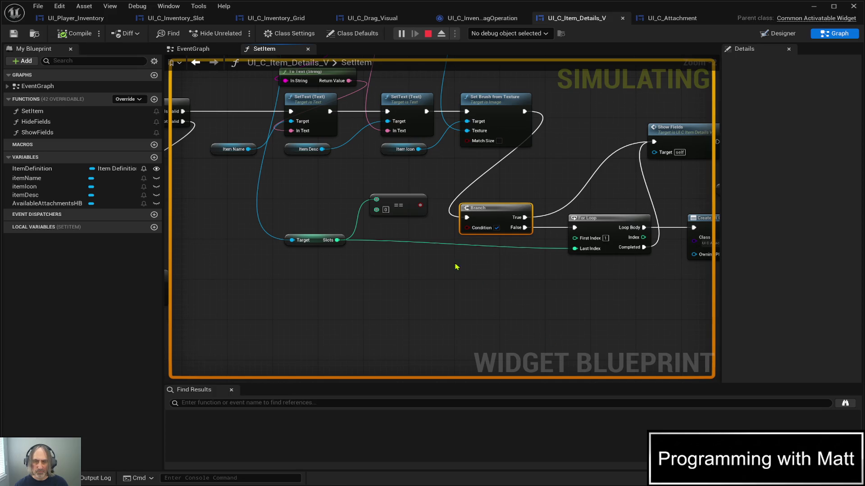
mouse_move(420, 205)
left_mouse_down()
mouse_move(441, 246)
mouse_move(467, 227)
left_mouse_up()
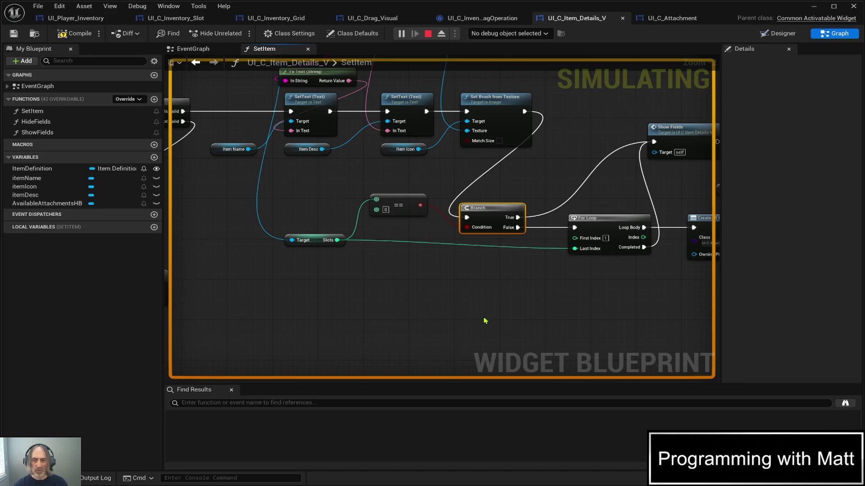
left_click(77, 35)
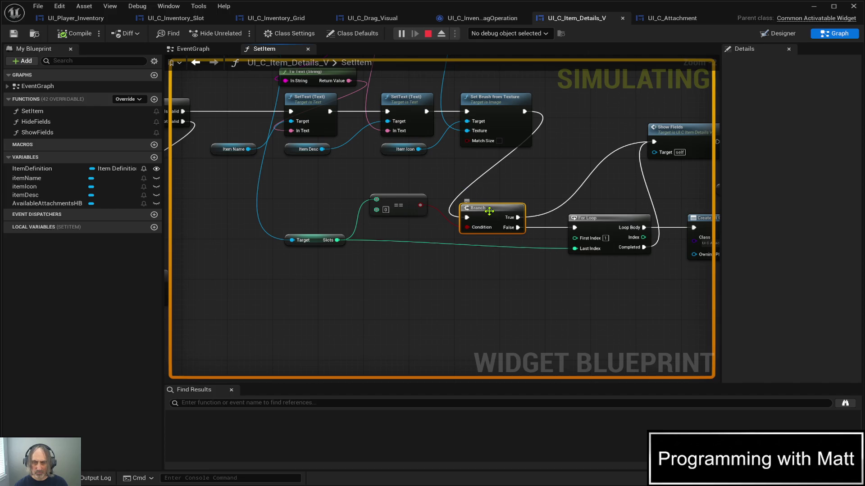
- Set a breakpoint on Branch, resume when it's hit, and stop the play session
key("F9")
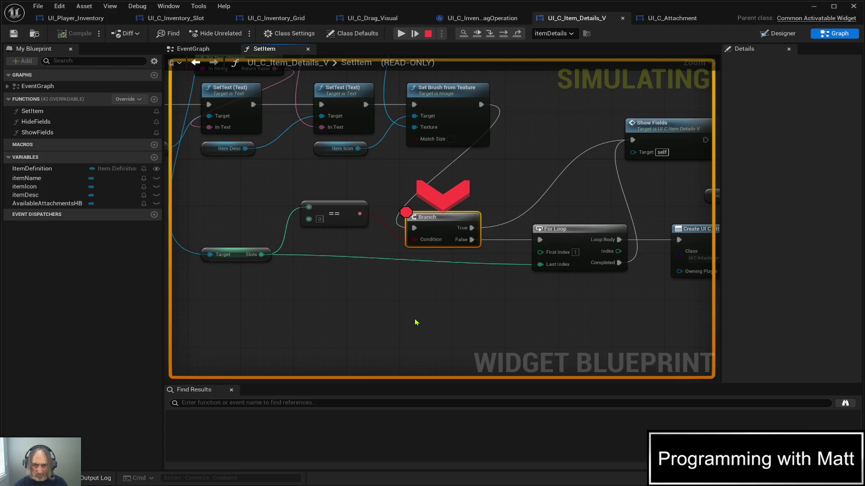
left_click(401, 35)
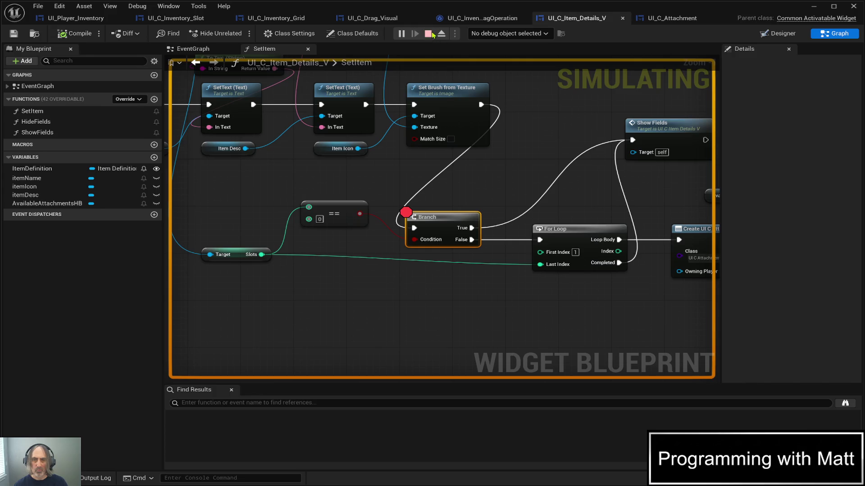
left_click(430, 35)
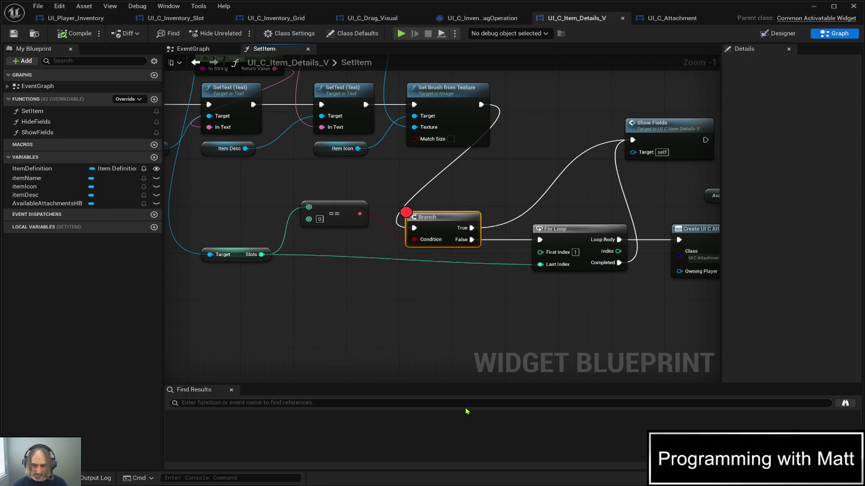
scroll(485, 341, "down", 2)
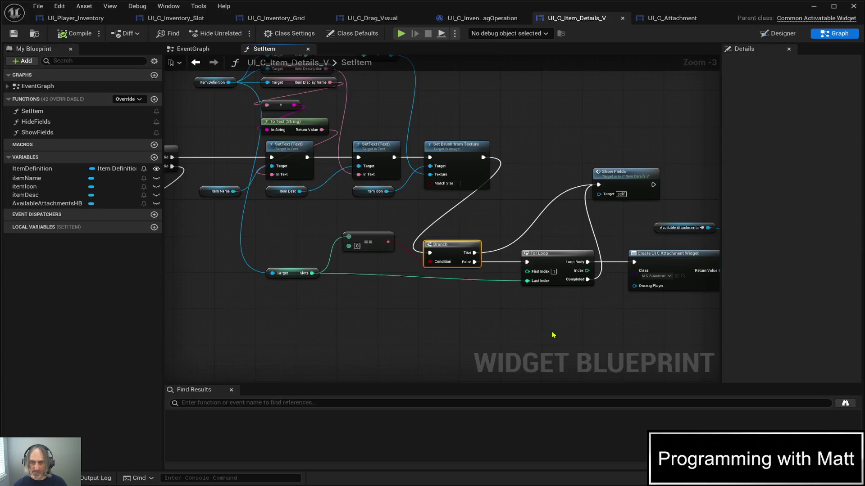
mouse_move(485, 341)
left_mouse_down()
mouse_move(348, 311)
mouse_move(255, 306)
left_mouse_up()
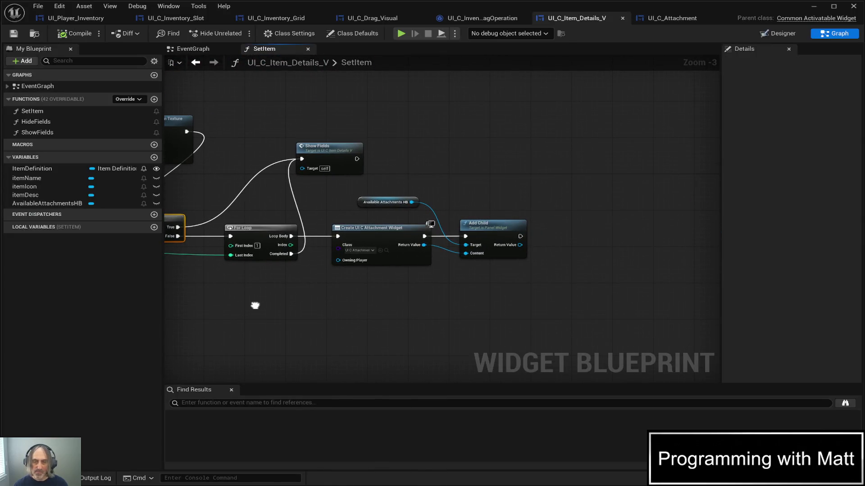